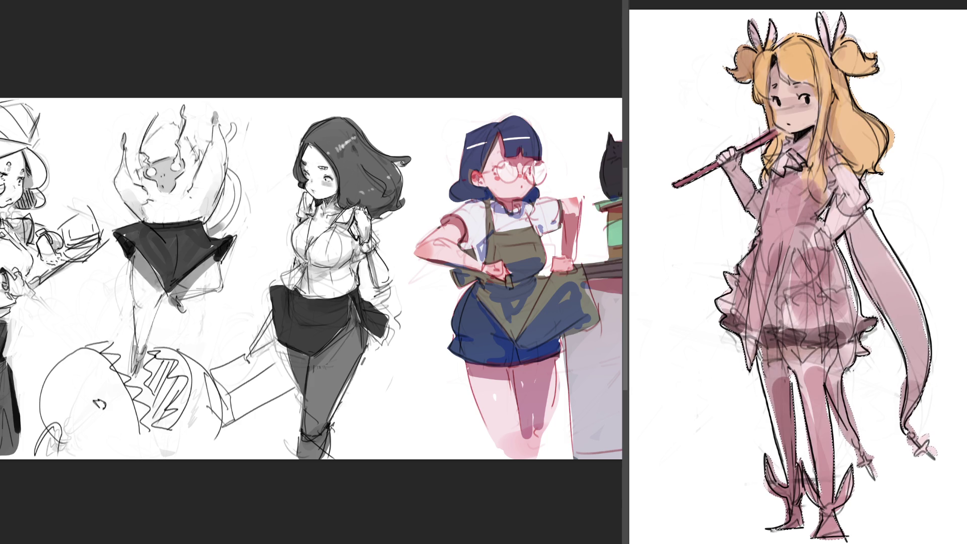
# With a smaller brush, paint more saturated solid pink over the girl's dress and legs
pyautogui.hotkey('ctrl', '-')
pyautogui.hotkey('ctrl', '-')
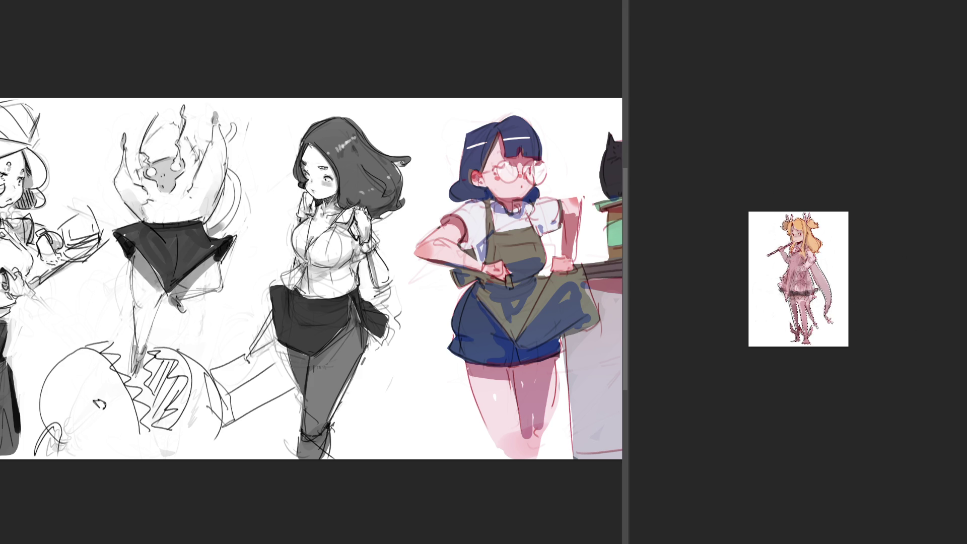
pyautogui.hotkey('ctrl', '0')
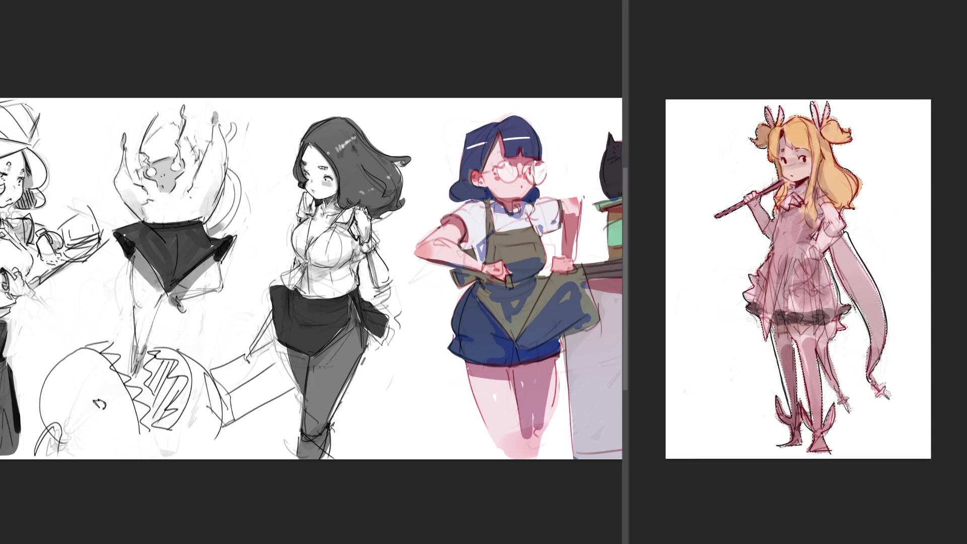
pyautogui.hotkey('ctrl', '+')
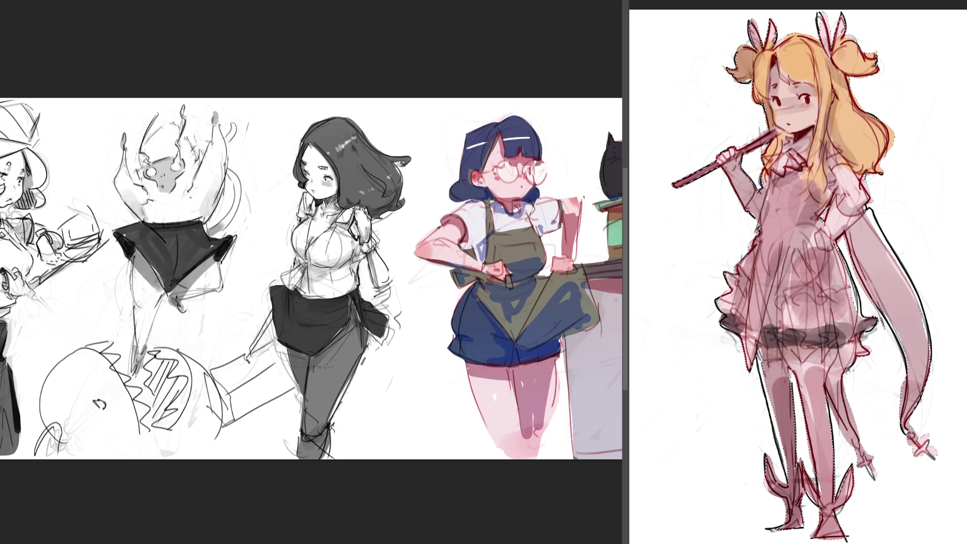
pyautogui.press('[')
pyautogui.press('[')
pyautogui.press('[')
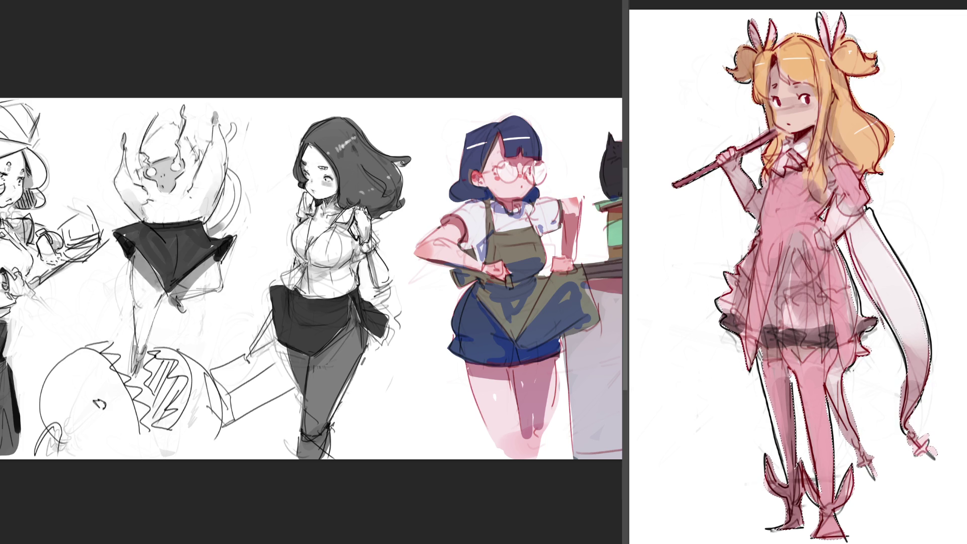
pyautogui.hotkey('ctrl', '-')
pyautogui.hotkey('ctrl', '-')
pyautogui.hotkey('ctrl', '-')
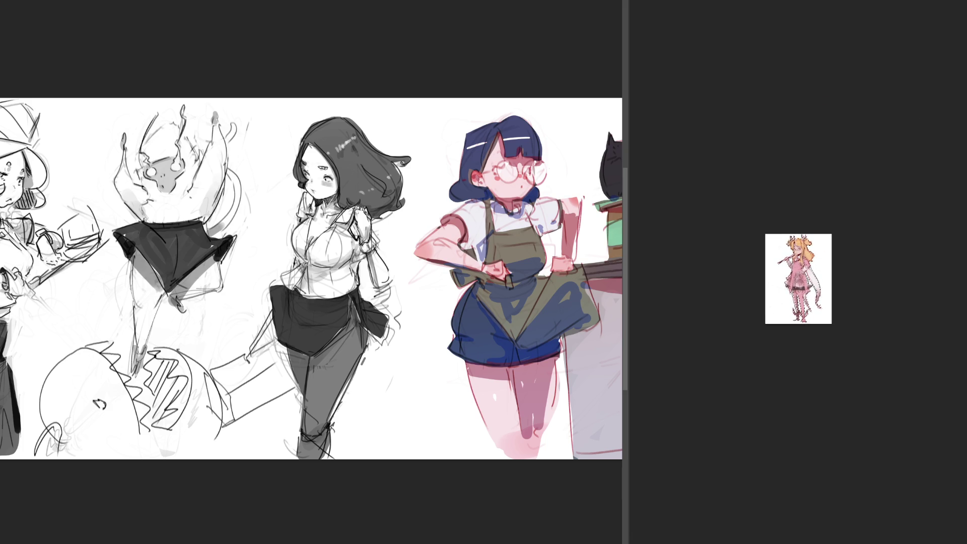
# Deselect, paint a grey shadow stroke under the girl's feet, and erase its left end
pyautogui.hotkey('ctrl', '0')
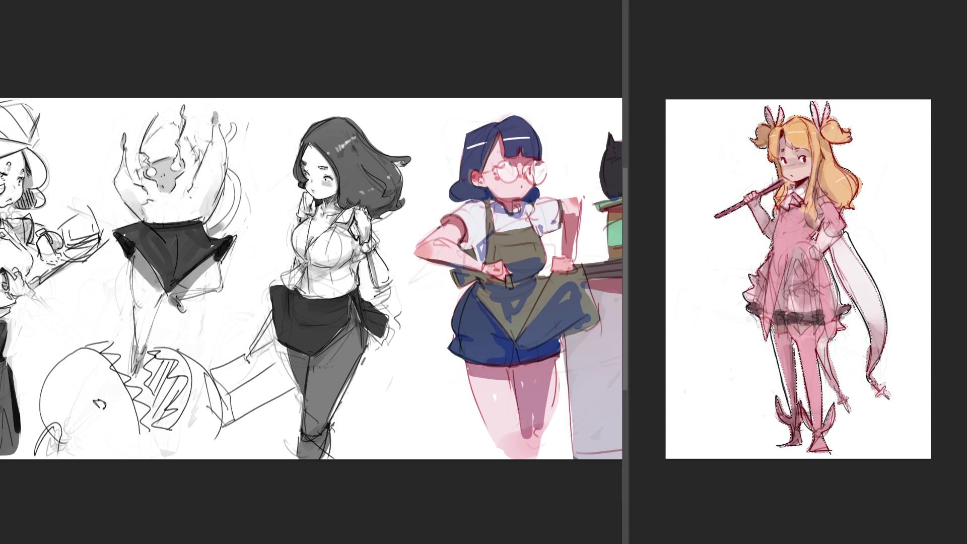
pyautogui.hotkey('ctrl', 'd')
pyautogui.moveTo(778, 449)
pyautogui.mouseDown()
pyautogui.moveTo(842, 455)
pyautogui.moveTo(768, 451)
pyautogui.moveTo(896, 446)
pyautogui.moveTo(724, 446)
pyautogui.mouseUp()
pyautogui.hotkey('ctrl', 'z')
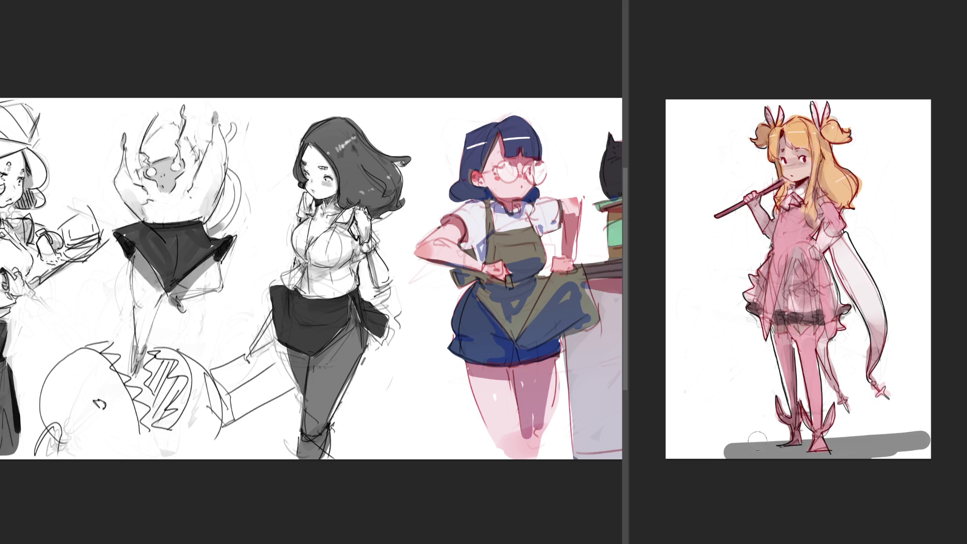
pyautogui.hotkey('ctrl', 'z')
pyautogui.hotkey('ctrl', 'z')
pyautogui.hotkey('ctrl', 'z')
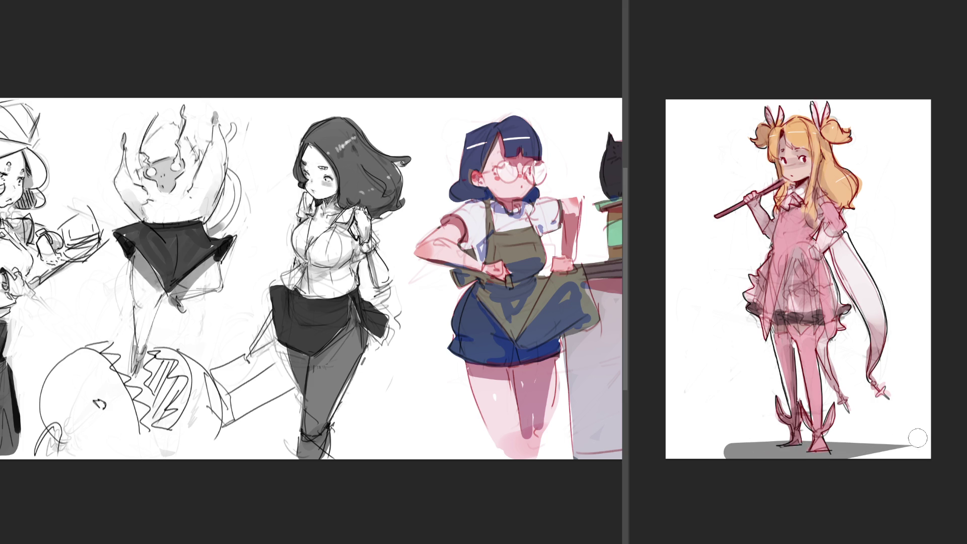
pyautogui.moveTo(712, 447)
pyautogui.mouseDown()
pyautogui.moveTo(735, 447)
pyautogui.moveTo(704, 448)
pyautogui.mouseUp()
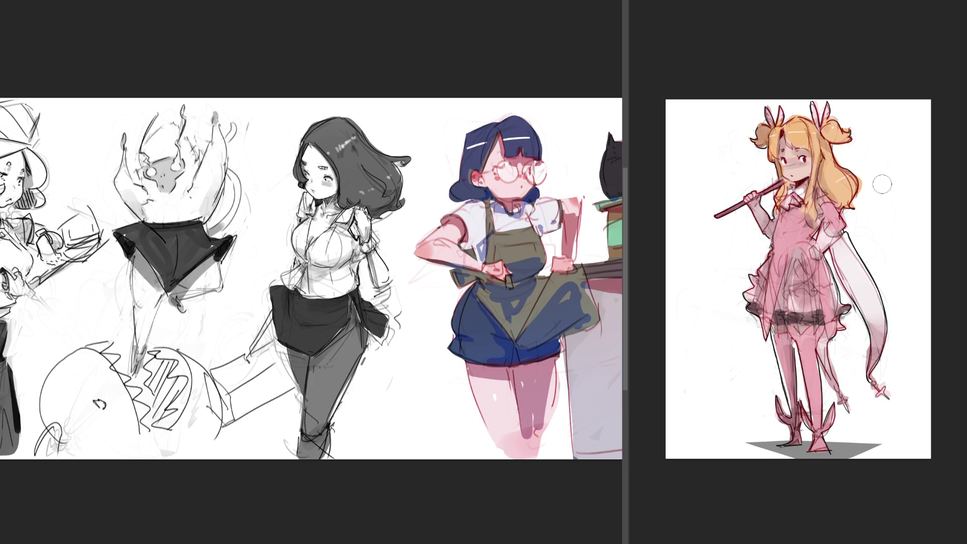
# Wash the girl red-pink, turn her hair yellow, tint legs and shadow blue, blush cheeks
pyautogui.moveTo(885, 183)
pyautogui.mouseDown()
pyautogui.moveTo(792, 312)
pyautogui.moveTo(803, 222)
pyautogui.mouseUp()
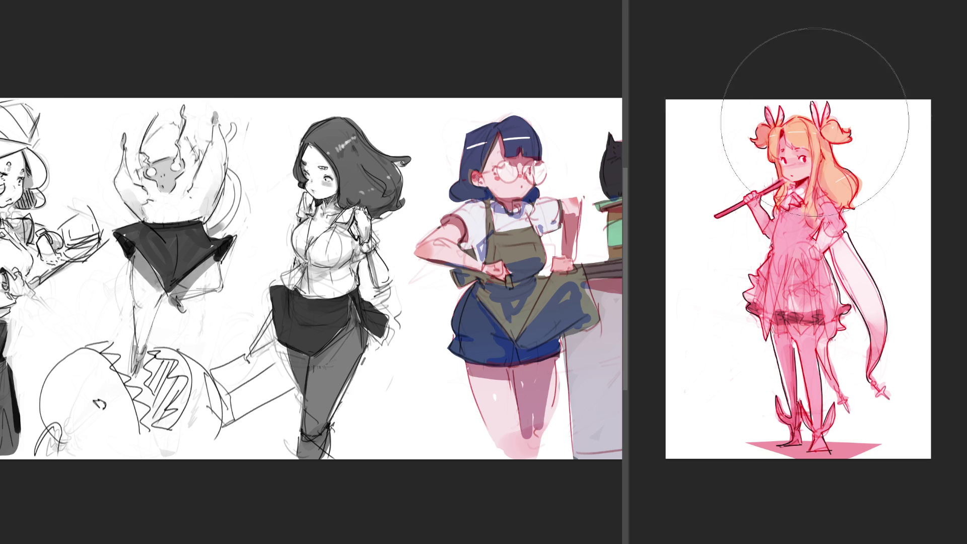
pyautogui.moveTo(773, 54)
pyautogui.mouseDown()
pyautogui.moveTo(859, 97)
pyautogui.moveTo(854, 152)
pyautogui.mouseUp()
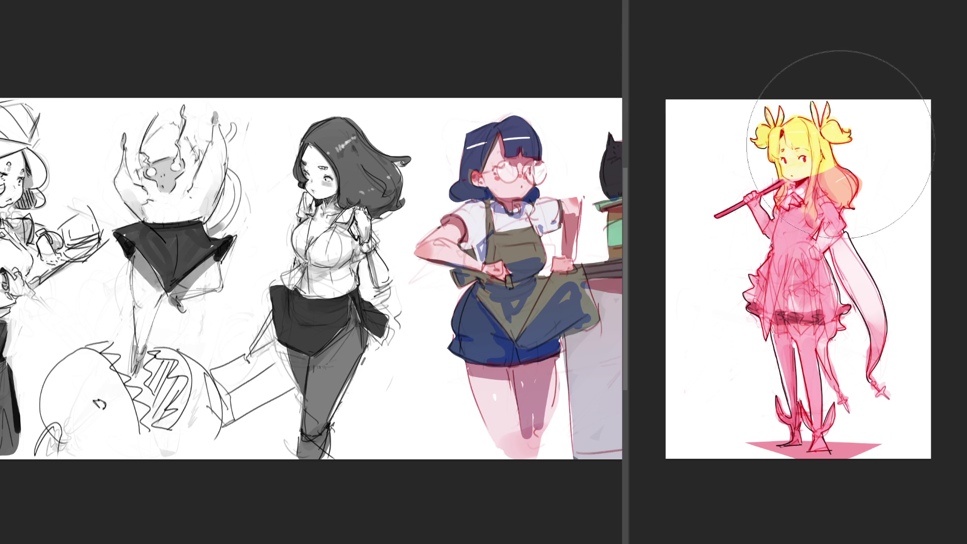
pyautogui.moveTo(790, 79)
pyautogui.mouseDown()
pyautogui.moveTo(795, 112)
pyautogui.moveTo(792, 73)
pyautogui.mouseUp()
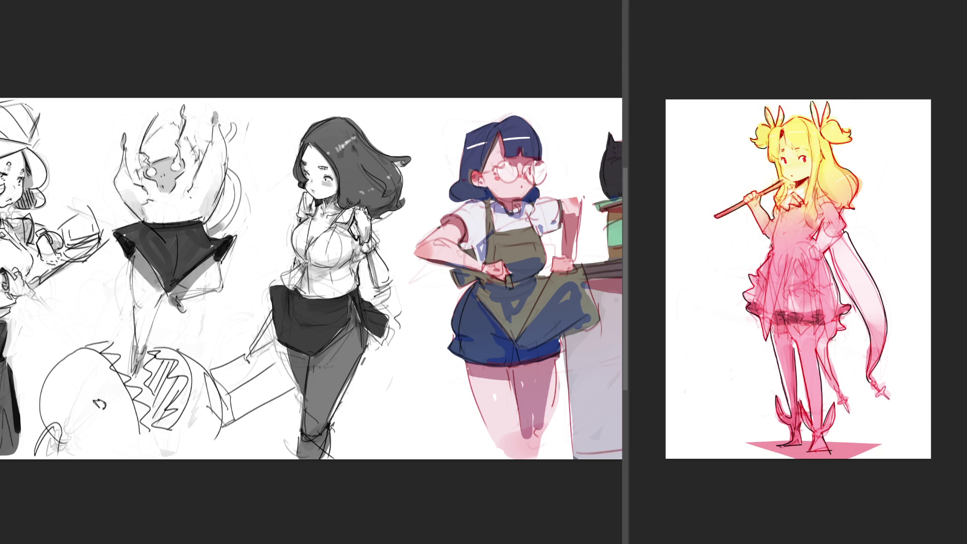
pyautogui.moveTo(884, 410); pyautogui.dragTo(821, 478)
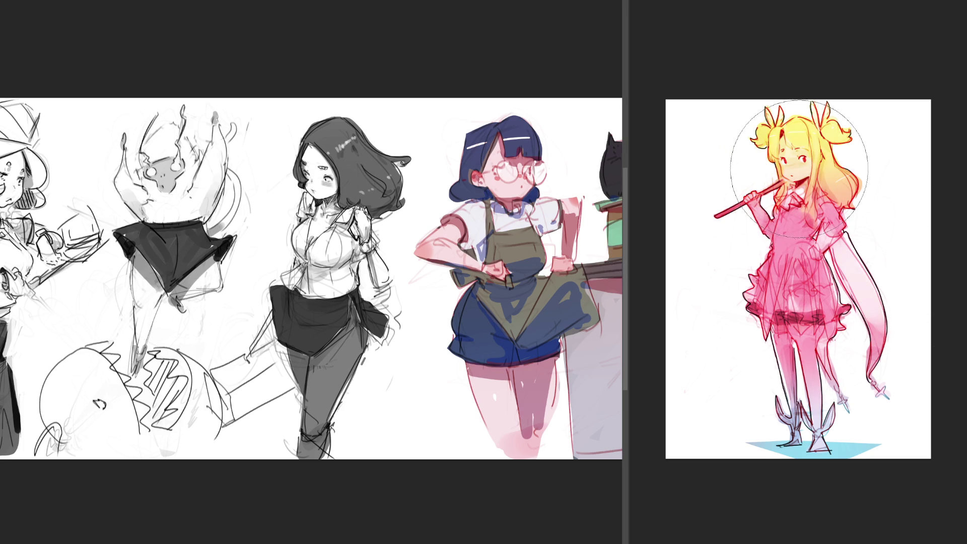
pyautogui.moveTo(783, 167); pyautogui.dragTo(805, 165)
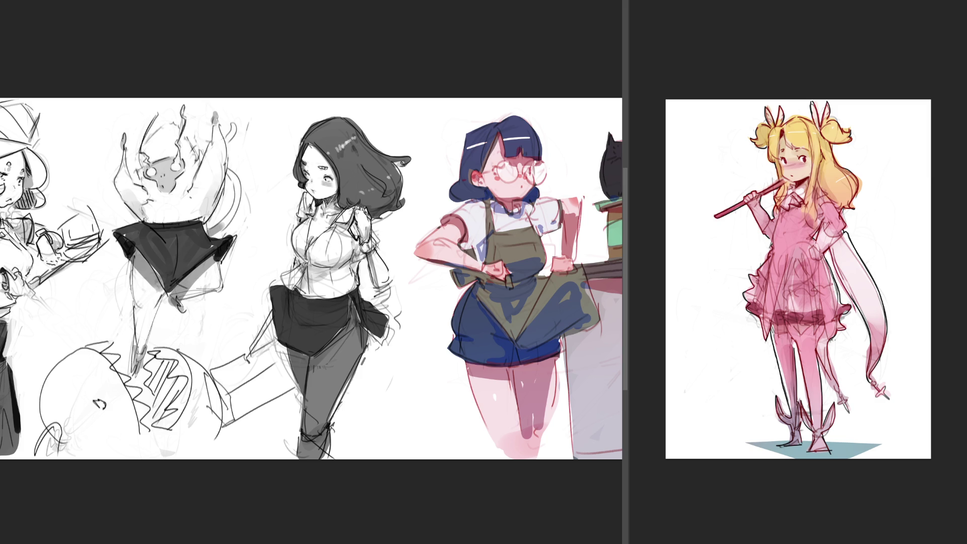
# Zoom out the blonde girl document, then the sketch lineup, so each shows whole
pyautogui.hotkey('ctrl', '-')
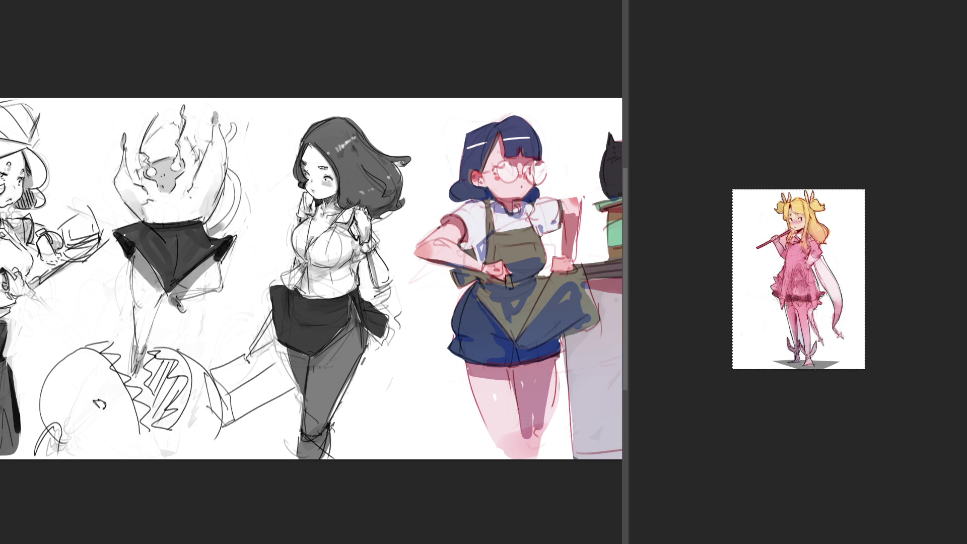
pyautogui.hotkey('ctrl', '-')
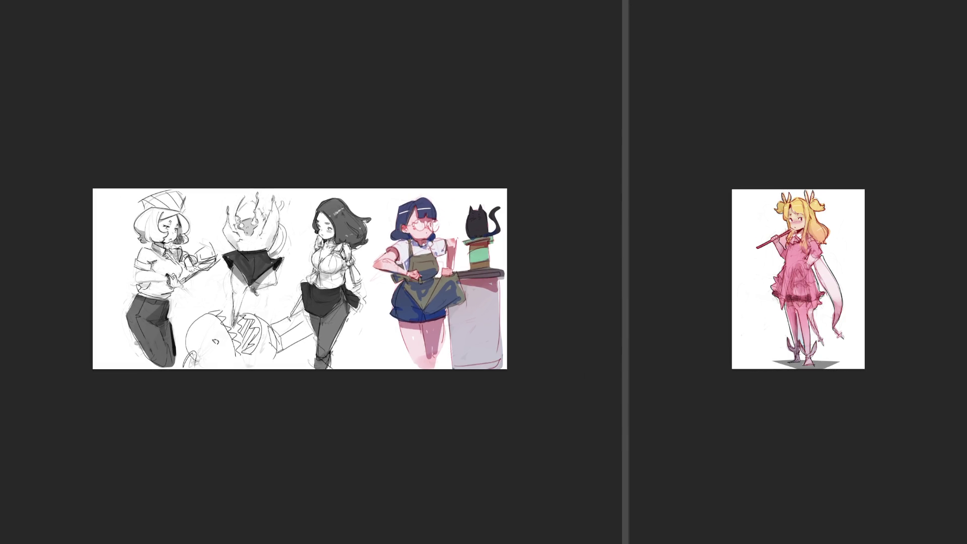
# Paste the blonde girl into the lineup and extend the canvas with white space on the left
pyautogui.hotkey('ctrl', 'v')
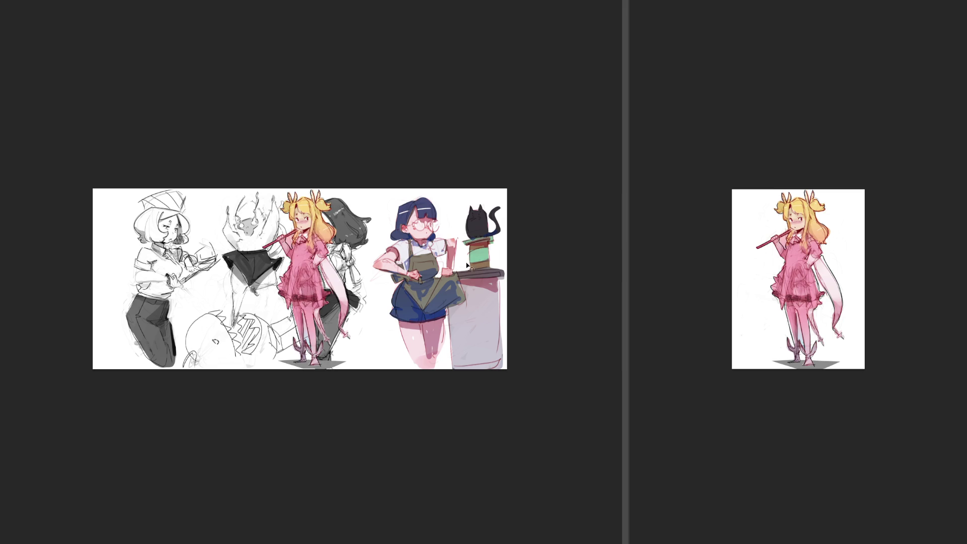
pyautogui.press('Return')
pyautogui.hotkey('ctrl', 't')
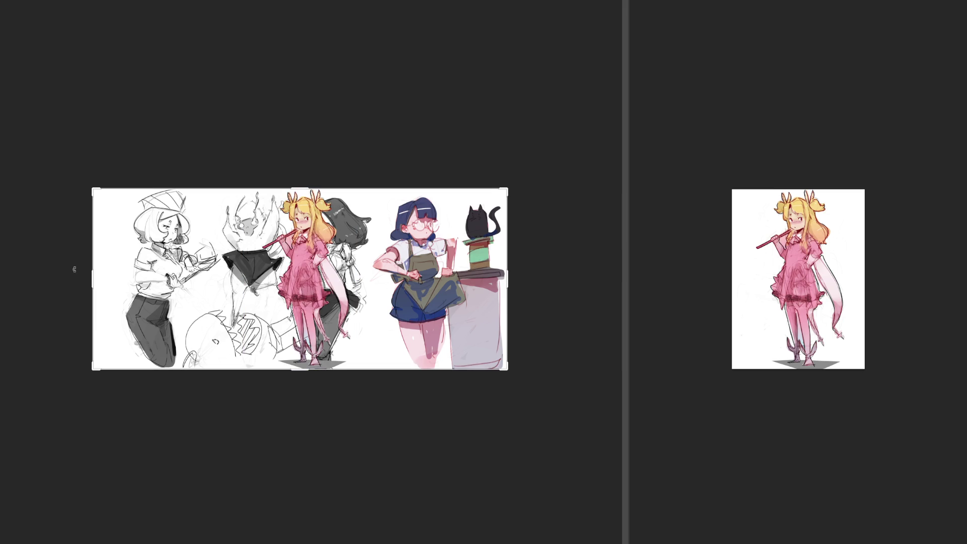
pyautogui.moveTo(94, 277); pyautogui.dragTo(43, 275)
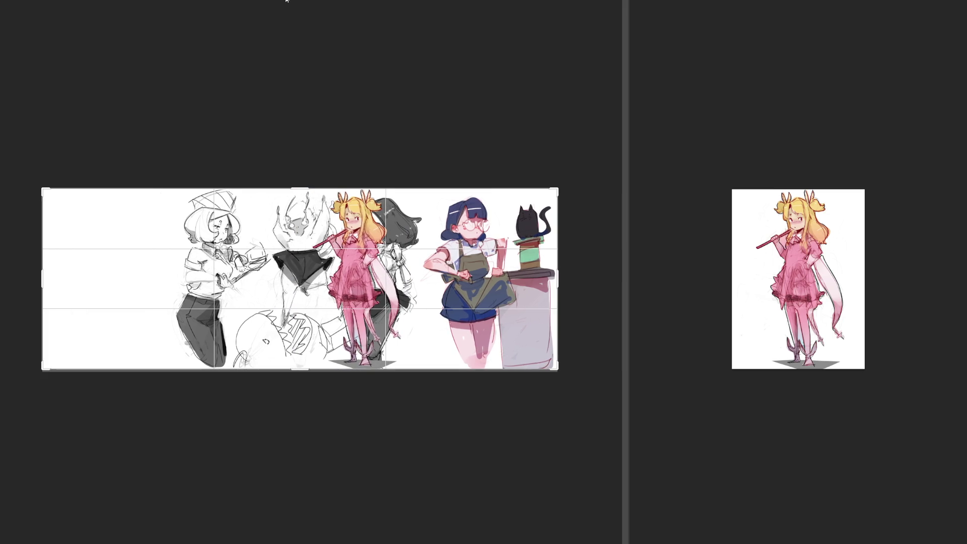
pyautogui.press('Return')
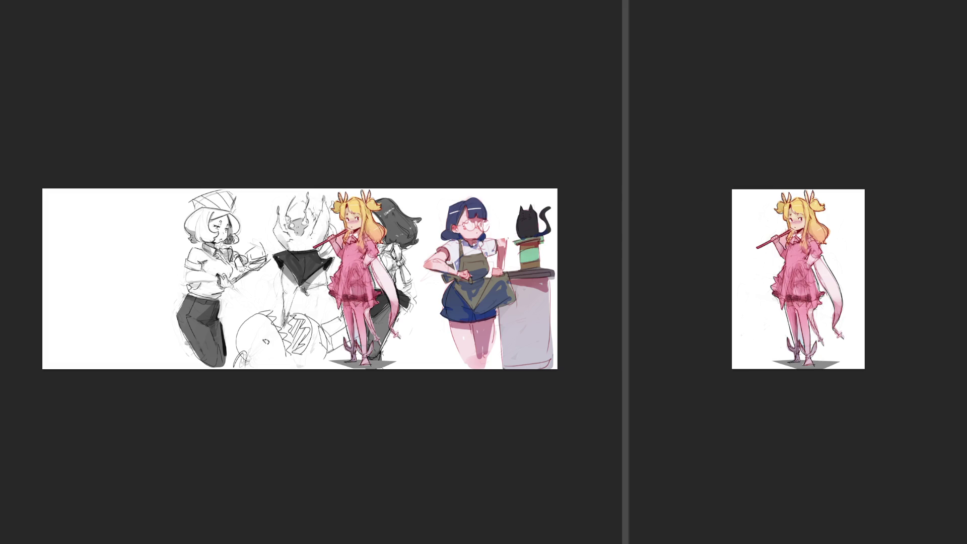
pyautogui.hotkey('ctrl', 't')
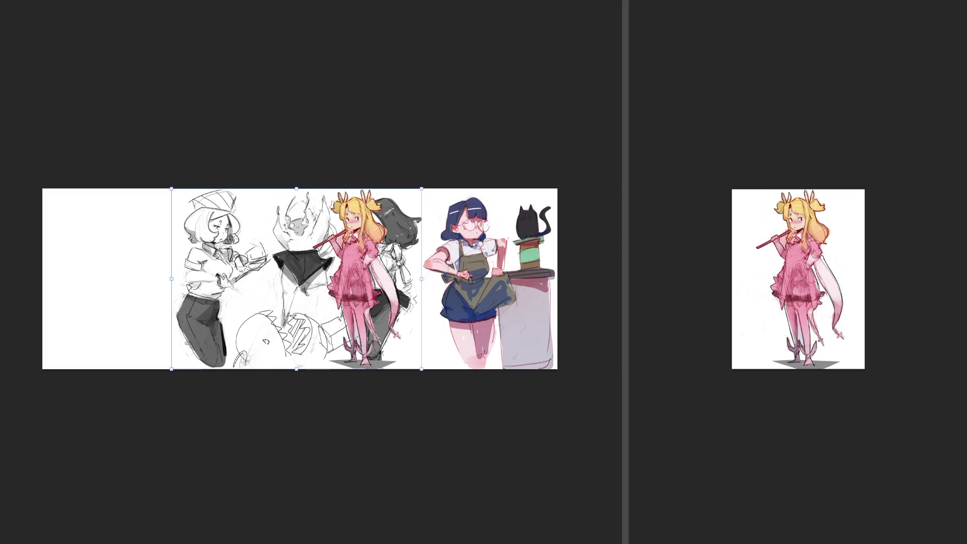
# Shift the grey sketches left into the blank space and nudge the blonde girl slightly right
pyautogui.moveTo(284, 282); pyautogui.dragTo(168, 281)
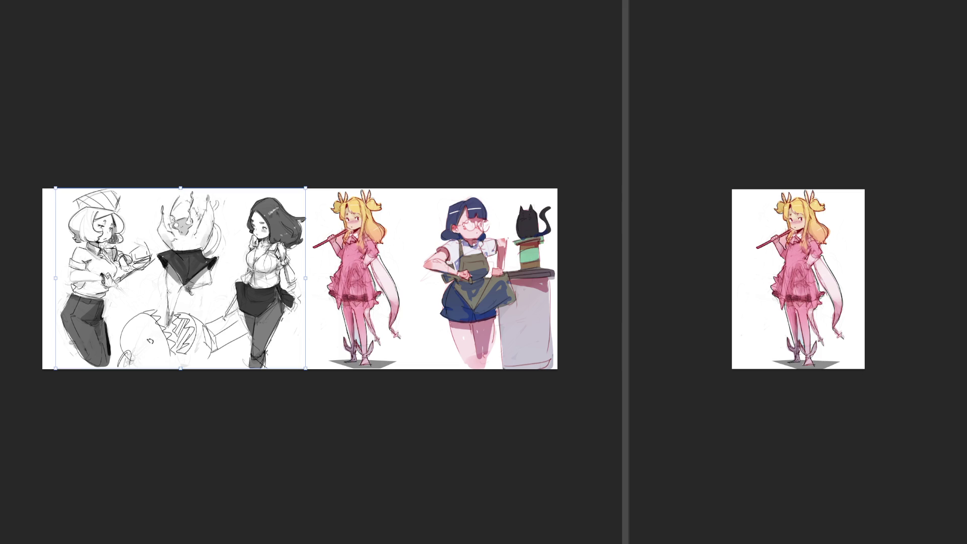
pyautogui.press('c')
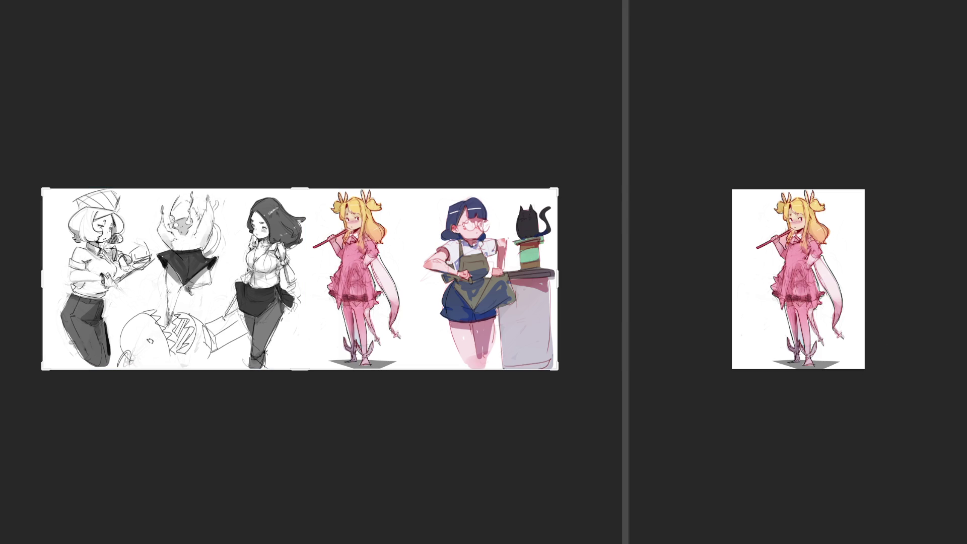
pyautogui.press('v')
pyautogui.moveTo(353, 244); pyautogui.dragTo(364, 243)
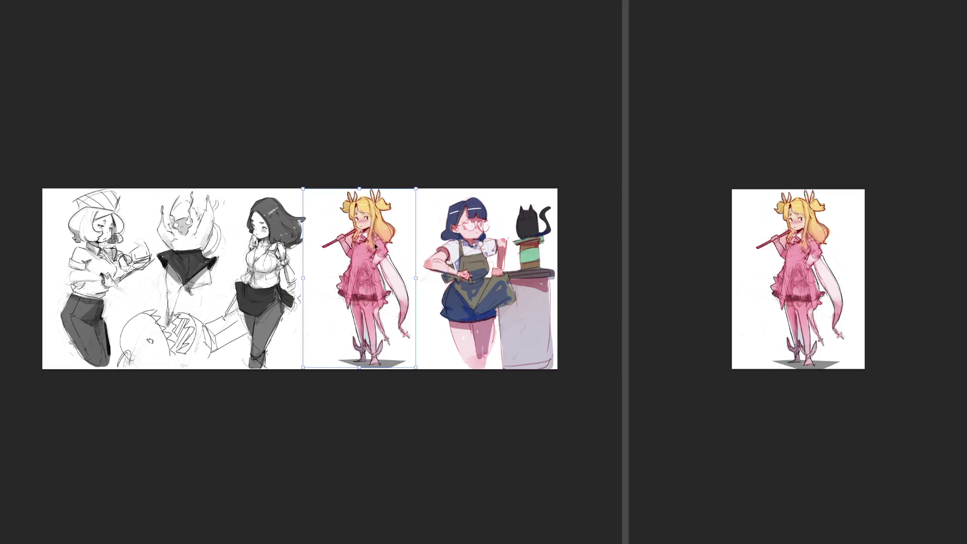
pyautogui.press('c')
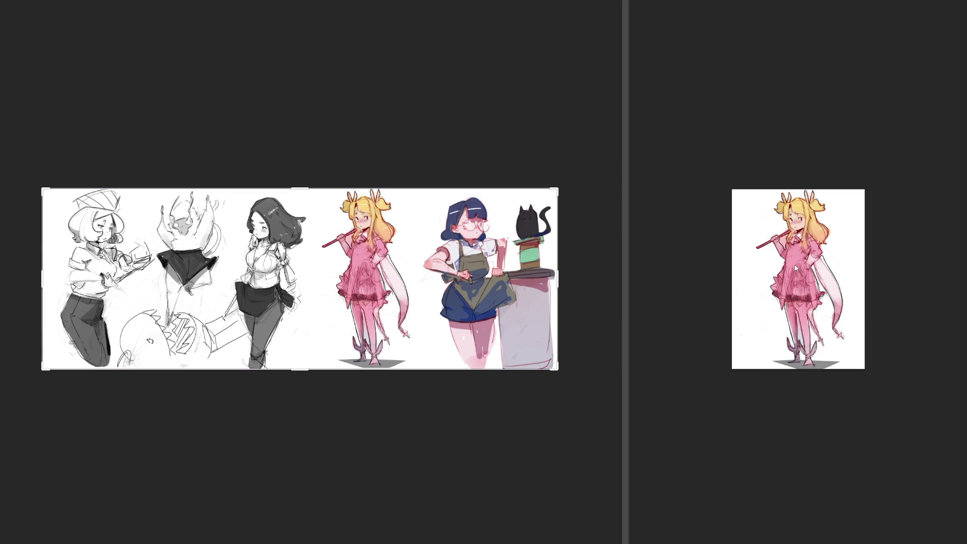
# Close the separate blonde girl document and zoom in on the lineup
pyautogui.click(640, 181)
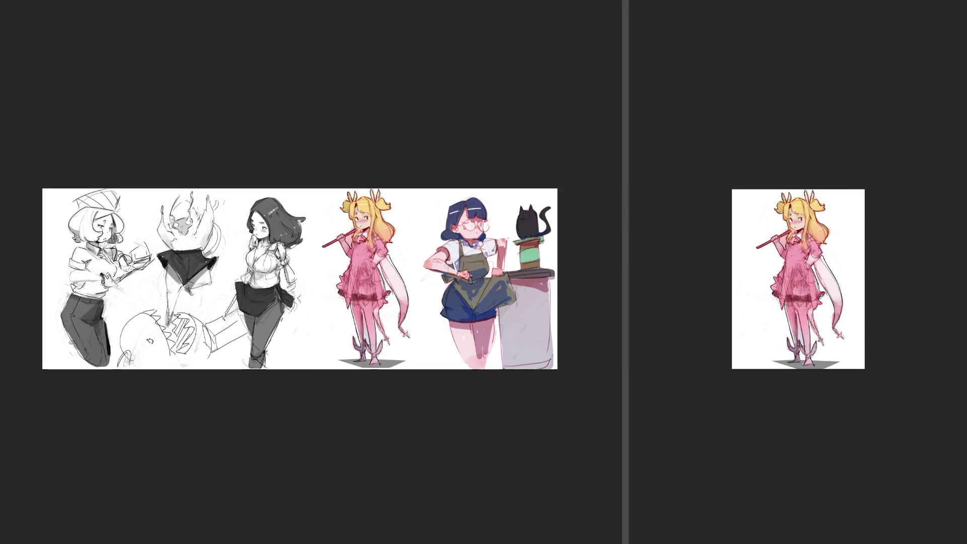
pyautogui.hotkey('ctrl', 'w')
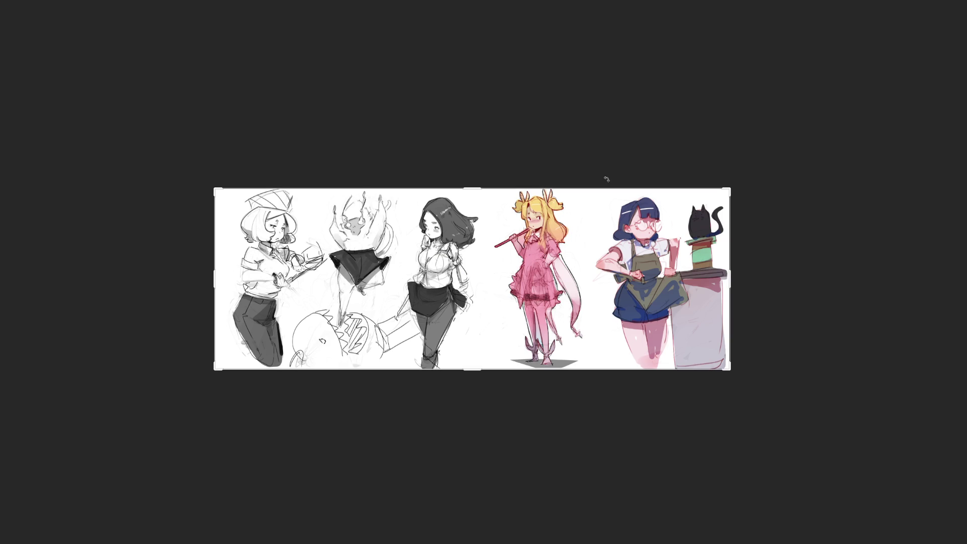
pyautogui.hotkey('ctrl', '+')
pyautogui.hotkey('ctrl', '+')
pyautogui.hotkey('ctrl', '+')
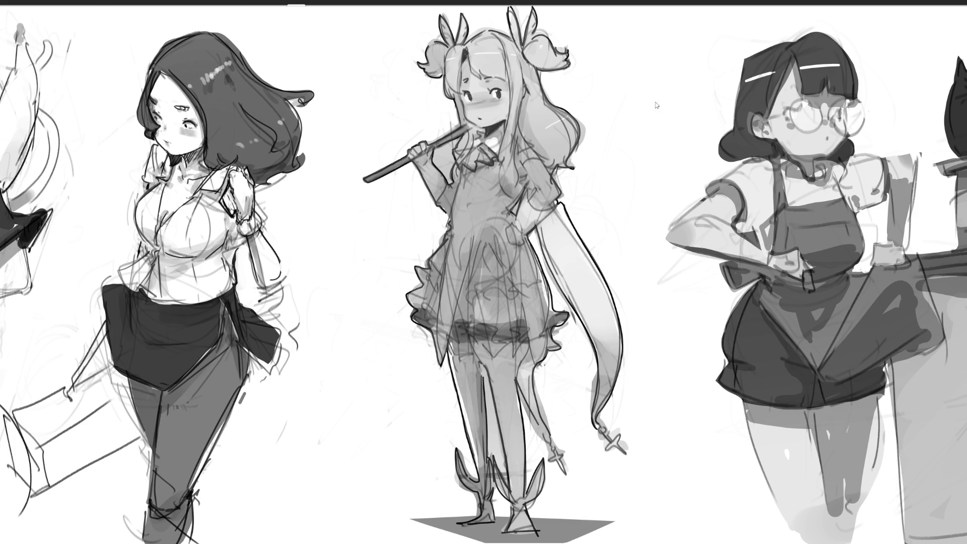
# Fill the middle girl's dress and torso dark grey and drop the layer to 80% opacity
pyautogui.hotkey('ctrl', 'z')
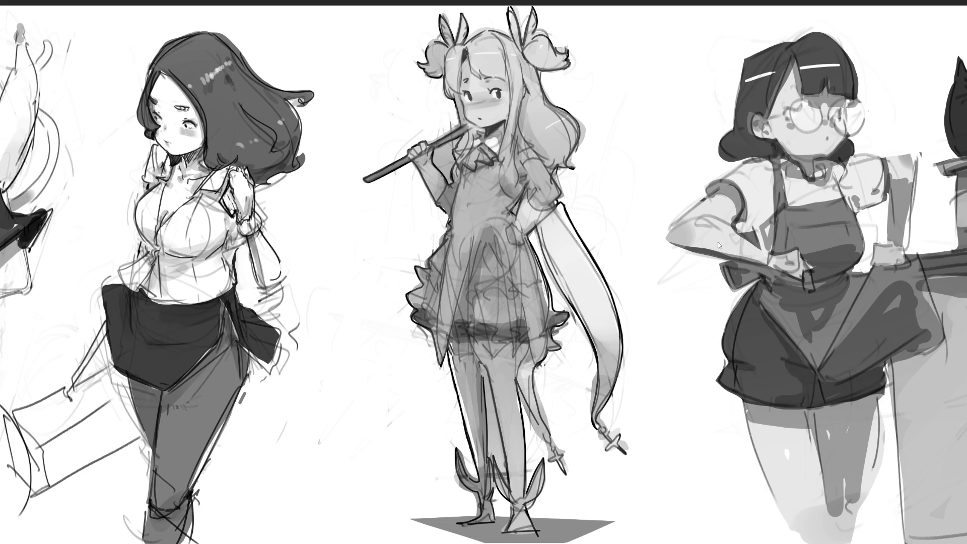
pyautogui.press('8')
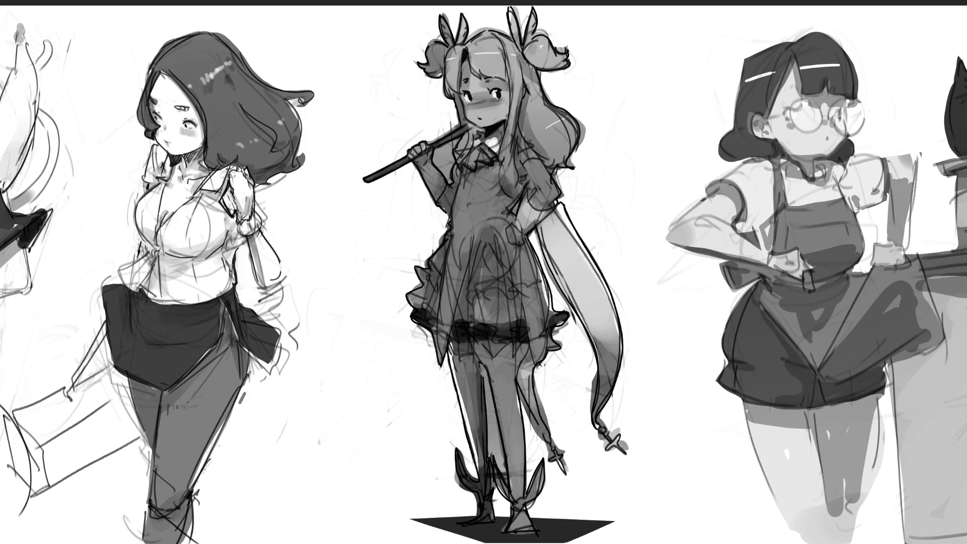
pyautogui.press(']')
pyautogui.press(']')
pyautogui.press(']')
# Lighten the middle girl's cheek blush and repaint her hand and sleeve lighter
pyautogui.moveTo(498, 101)
pyautogui.mouseDown()
pyautogui.moveTo(474, 100)
pyautogui.moveTo(485, 112)
pyautogui.moveTo(465, 119)
pyautogui.moveTo(403, 55)
pyautogui.moveTo(529, 35)
pyautogui.moveTo(589, 106)
pyautogui.mouseUp()
pyautogui.press(']')
pyautogui.press(']')
pyautogui.press(']')
pyautogui.press('[')
pyautogui.press('[')
pyautogui.press('[')
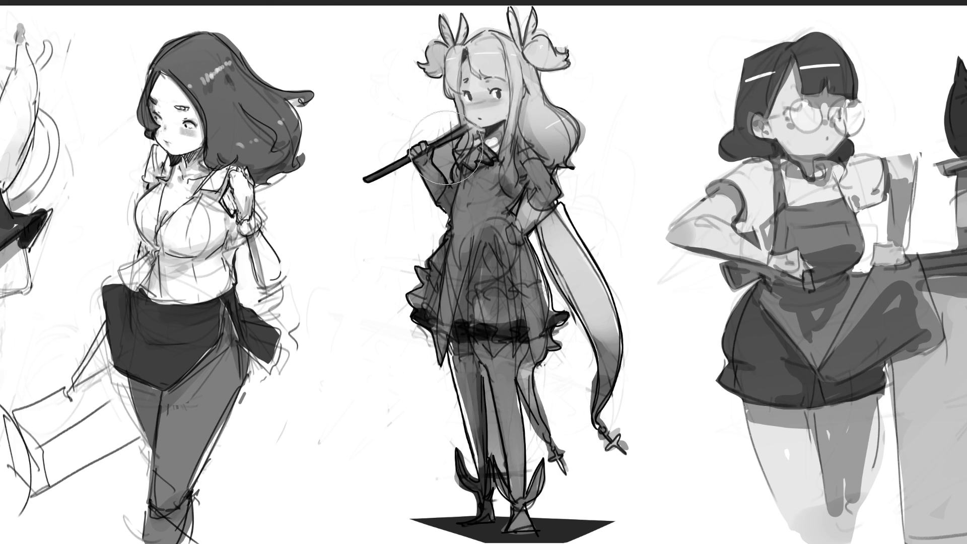
pyautogui.moveTo(422, 135)
pyautogui.mouseDown()
pyautogui.moveTo(428, 173)
pyautogui.moveTo(418, 146)
pyautogui.mouseUp()
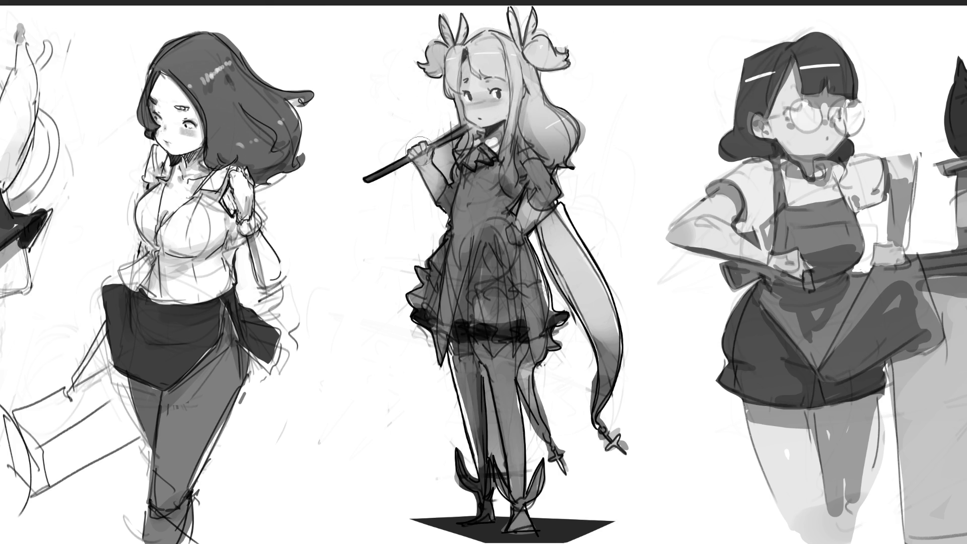
# Repaint her arm and torso lighter, undo the stray hair and skirt strokes, and view in colour
pyautogui.press(']')
pyautogui.press(']')
pyautogui.moveTo(511, 201)
pyautogui.mouseDown()
pyautogui.moveTo(573, 235)
pyautogui.moveTo(649, 367)
pyautogui.moveTo(625, 478)
pyautogui.moveTo(509, 372)
pyautogui.moveTo(525, 503)
pyautogui.moveTo(466, 393)
pyautogui.moveTo(482, 493)
pyautogui.mouseUp()
pyautogui.press('[')
pyautogui.press('[')
pyautogui.moveTo(473, 187)
pyautogui.mouseDown()
pyautogui.moveTo(484, 192)
pyautogui.moveTo(459, 234)
pyautogui.moveTo(466, 262)
pyautogui.moveTo(506, 216)
pyautogui.mouseUp()
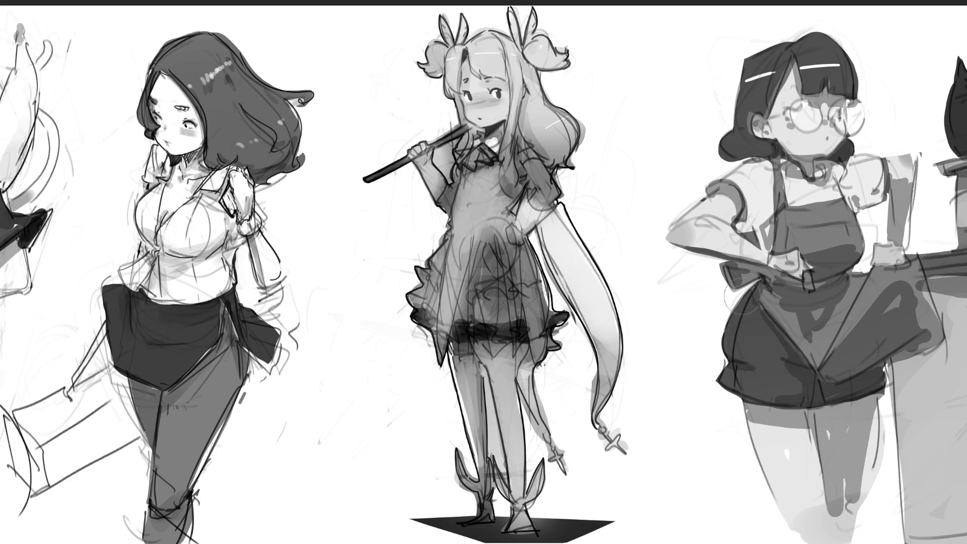
pyautogui.hotkey('ctrl', 'z')
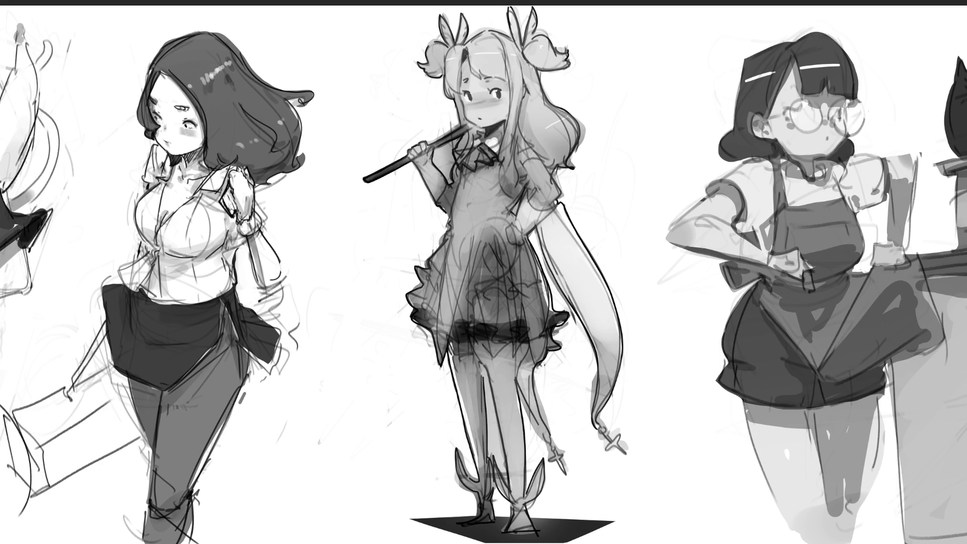
pyautogui.hotkey('ctrl', 'z')
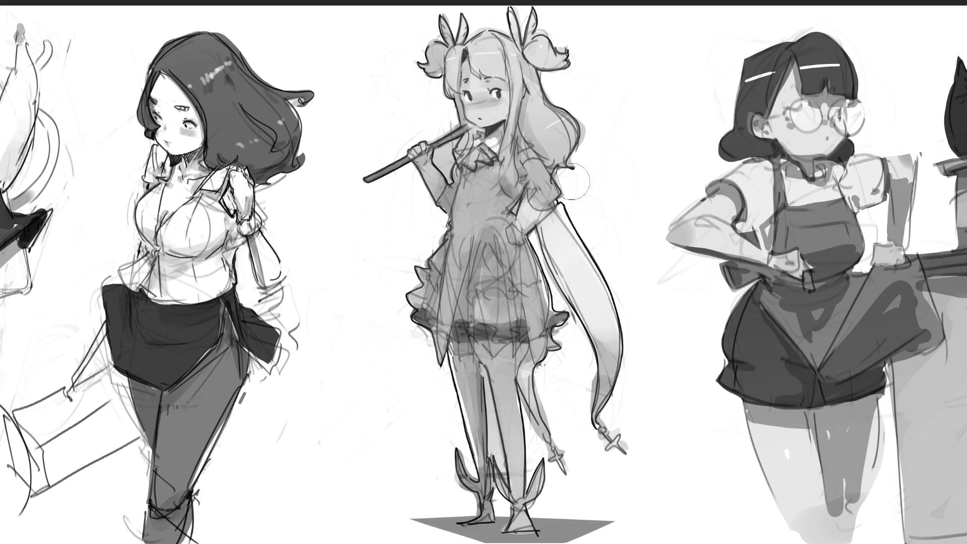
pyautogui.hotkey('ctrl', 'y')
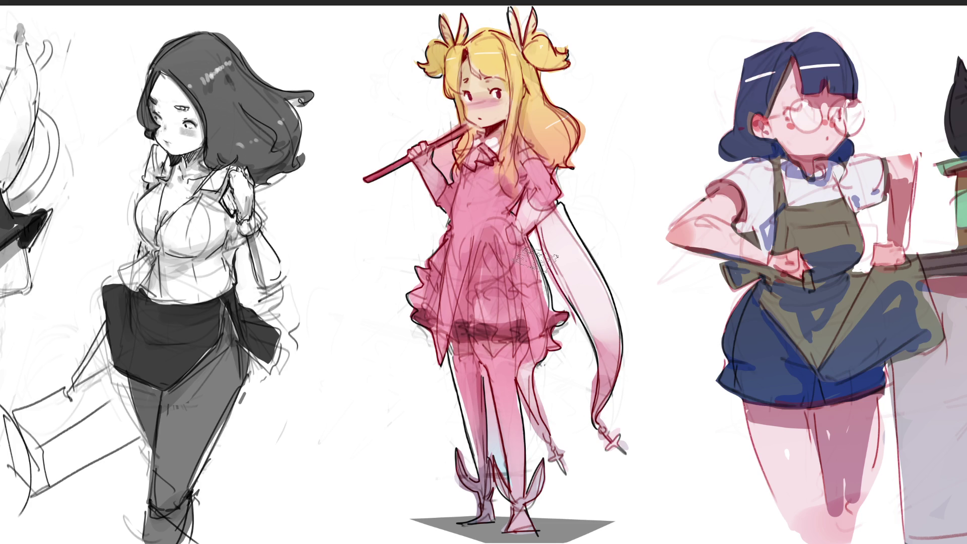
# Paint light pink highlights on the dress frills, the right sleeve's lower edge and both legs
pyautogui.moveTo(484, 257); pyautogui.dragTo(473, 290)
pyautogui.moveTo(489, 253)
pyautogui.mouseDown()
pyautogui.moveTo(481, 286)
pyautogui.moveTo(501, 287)
pyautogui.moveTo(500, 267)
pyautogui.moveTo(516, 288)
pyautogui.moveTo(476, 321)
pyautogui.moveTo(485, 319)
pyautogui.moveTo(461, 320)
pyautogui.moveTo(518, 317)
pyautogui.mouseUp()
pyautogui.moveTo(443, 250)
pyautogui.mouseDown()
pyautogui.moveTo(408, 298)
pyautogui.moveTo(424, 306)
pyautogui.mouseUp()
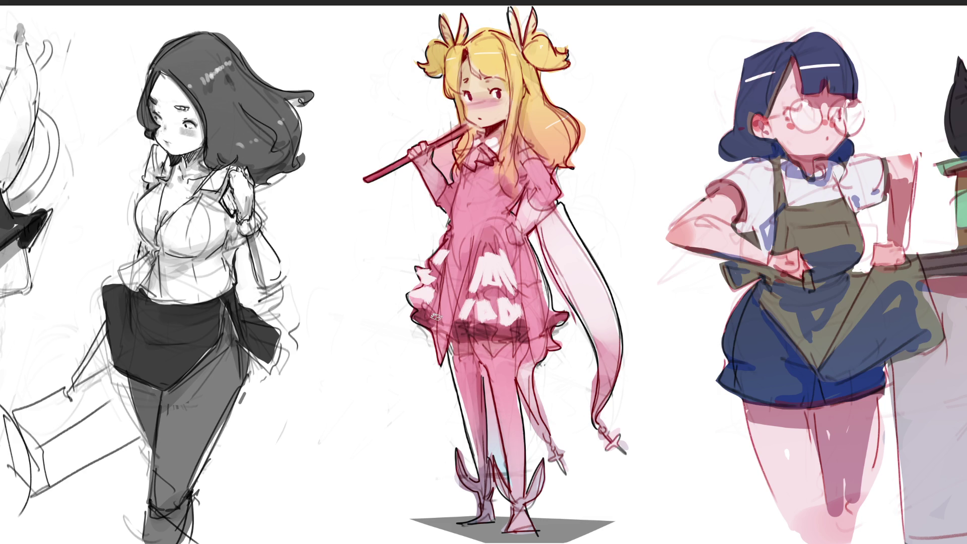
pyautogui.moveTo(530, 254); pyautogui.dragTo(551, 309)
pyautogui.moveTo(526, 189)
pyautogui.mouseDown()
pyautogui.moveTo(528, 204)
pyautogui.moveTo(554, 215)
pyautogui.mouseUp()
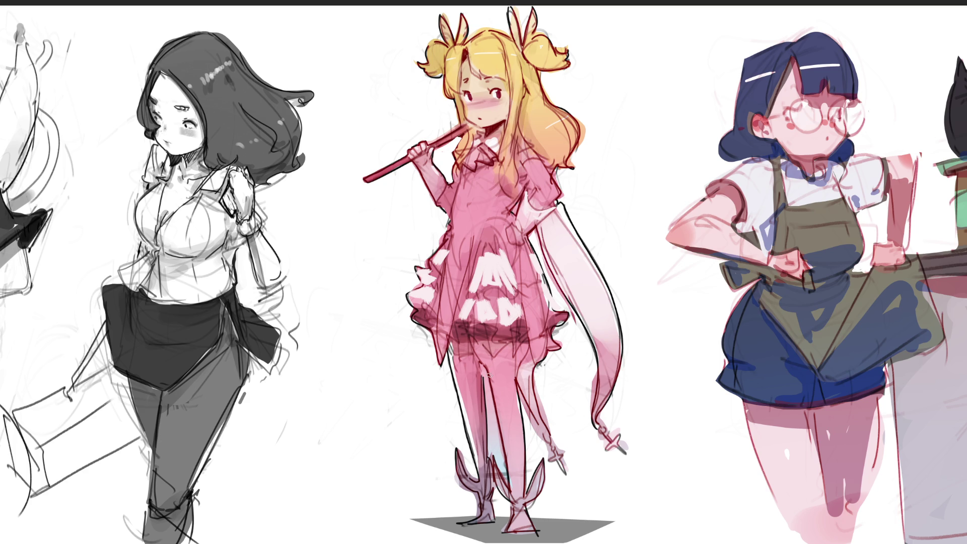
pyautogui.moveTo(504, 472)
pyautogui.mouseDown()
pyautogui.moveTo(488, 388)
pyautogui.moveTo(532, 419)
pyautogui.moveTo(550, 454)
pyautogui.moveTo(555, 444)
pyautogui.mouseUp()
pyautogui.moveTo(537, 372); pyautogui.dragTo(546, 402)
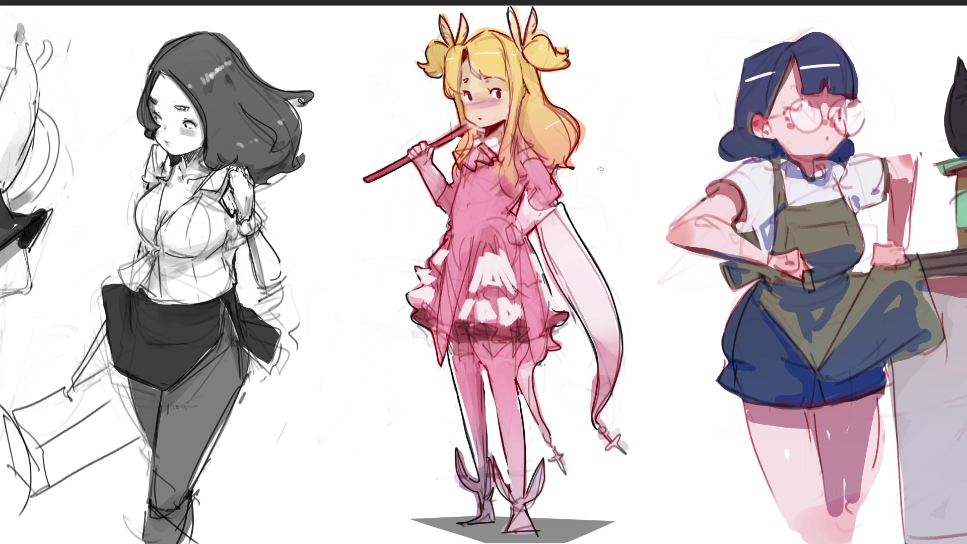
# Sample a pink from the artwork, paint blush on her cheek, then sample the forehead skin colour
pyautogui.press('alt')
pyautogui.moveTo(493, 103); pyautogui.dragTo(469, 114)
pyautogui.keyDown('alt'); pyautogui.click(488, 63); pyautogui.keyUp('alt')
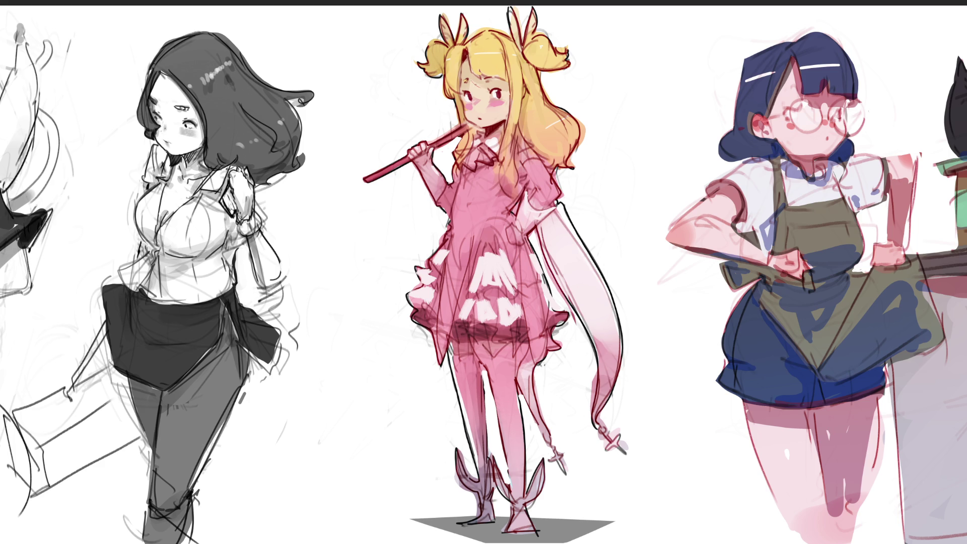
# Paint red hair strands on the forehead and eyelashes at the right eye, undoing one stray strand
pyautogui.moveTo(469, 81); pyautogui.dragTo(485, 90)
pyautogui.moveTo(490, 91); pyautogui.dragTo(505, 86)
pyautogui.moveTo(474, 80); pyautogui.dragTo(481, 88)
pyautogui.hotkey('ctrl', 'z')
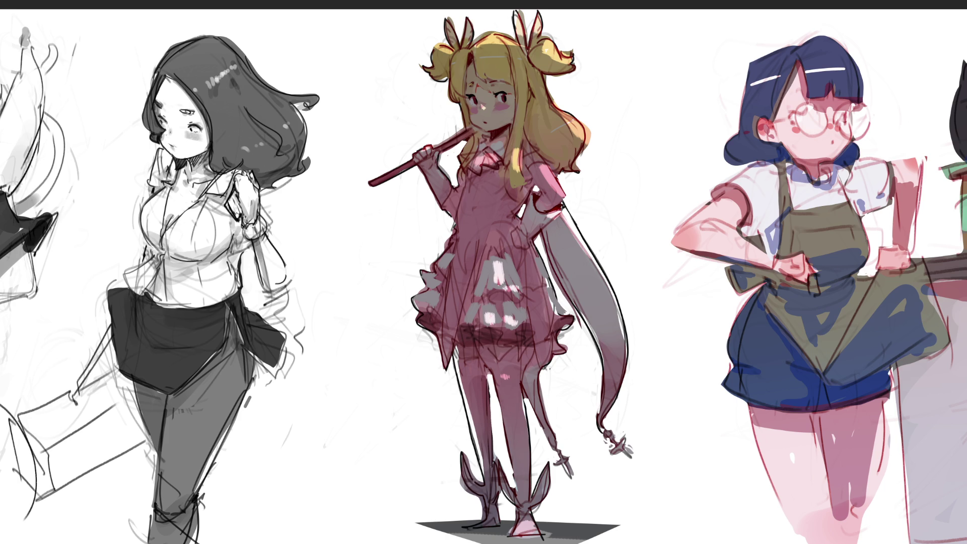
# Add yellow highlights to the blonde hair, both buns and the right ribbon, plus a small red collar bow
pyautogui.moveTo(577, 132)
pyautogui.mouseDown()
pyautogui.moveTo(568, 117)
pyautogui.moveTo(576, 132)
pyautogui.mouseUp()
pyautogui.moveTo(518, 146); pyautogui.dragTo(520, 174)
pyautogui.moveTo(551, 40); pyautogui.dragTo(563, 58)
pyautogui.moveTo(500, 43); pyautogui.dragTo(511, 40)
pyautogui.moveTo(441, 51); pyautogui.dragTo(449, 47)
pyautogui.moveTo(516, 15)
pyautogui.mouseDown()
pyautogui.moveTo(521, 32)
pyautogui.moveTo(540, 23)
pyautogui.mouseUp()
pyautogui.moveTo(485, 157)
pyautogui.mouseDown()
pyautogui.moveTo(493, 163)
pyautogui.moveTo(475, 162)
pyautogui.mouseUp()
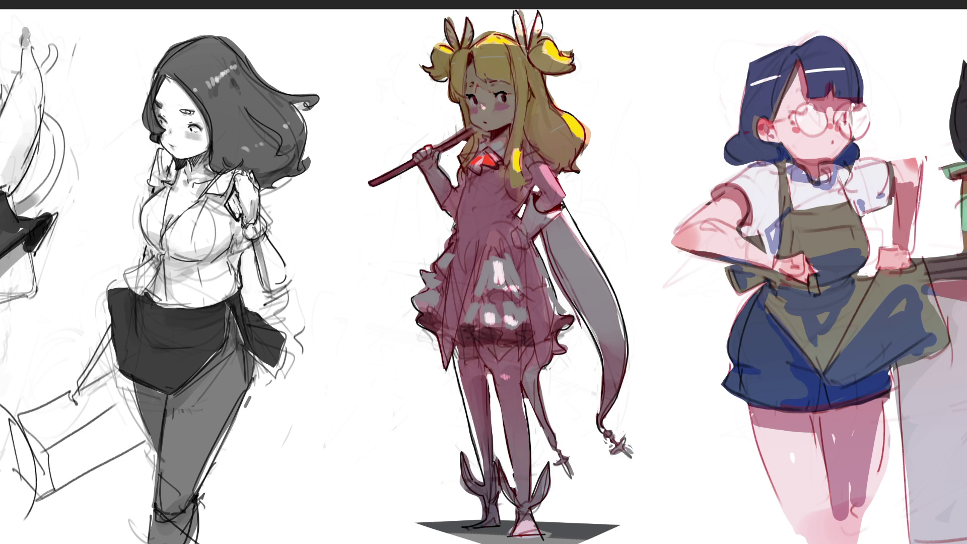
# Tone down the white dress patch and paint lighter pink on the skirt, sleeve, knee and front toe
pyautogui.moveTo(511, 258)
pyautogui.mouseDown()
pyautogui.moveTo(497, 265)
pyautogui.moveTo(498, 282)
pyautogui.moveTo(513, 285)
pyautogui.mouseUp()
pyautogui.moveTo(497, 279)
pyautogui.mouseDown()
pyautogui.moveTo(499, 270)
pyautogui.moveTo(518, 316)
pyautogui.mouseUp()
pyautogui.hotkey('ctrl', 'z')
pyautogui.moveTo(543, 168); pyautogui.dragTo(562, 191)
pyautogui.click(505, 376)
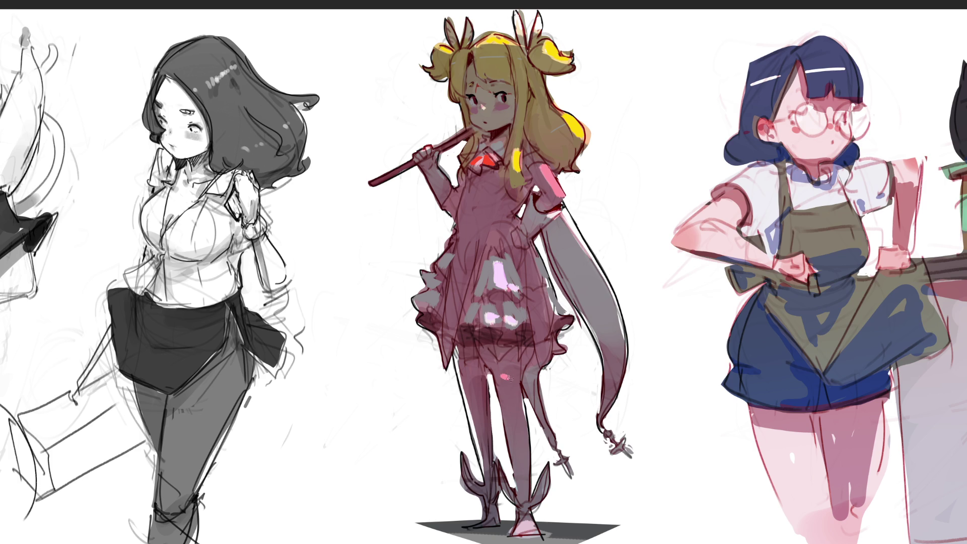
pyautogui.moveTo(523, 524)
pyautogui.mouseDown()
pyautogui.moveTo(519, 533)
pyautogui.moveTo(531, 530)
pyautogui.mouseUp()
# Stroke cyan rim light along the face's left edge, hair tuft, ribbon, stick and forearm
pyautogui.moveTo(466, 94); pyautogui.dragTo(486, 134)
pyautogui.moveTo(467, 97); pyautogui.dragTo(484, 132)
pyautogui.moveTo(454, 80)
pyautogui.mouseDown()
pyautogui.moveTo(452, 103)
pyautogui.moveTo(436, 72)
pyautogui.mouseUp()
pyautogui.moveTo(445, 21); pyautogui.dragTo(450, 45)
pyautogui.moveTo(439, 152)
pyautogui.mouseDown()
pyautogui.moveTo(469, 133)
pyautogui.moveTo(370, 184)
pyautogui.mouseUp()
pyautogui.moveTo(419, 166); pyautogui.dragTo(457, 218)
pyautogui.moveTo(463, 167)
pyautogui.mouseDown()
pyautogui.moveTo(472, 174)
pyautogui.moveTo(455, 242)
pyautogui.moveTo(421, 286)
pyautogui.moveTo(422, 314)
pyautogui.moveTo(447, 361)
pyautogui.mouseUp()
# Extend the cyan rim light down the skirt ruffles, both legs to the boot, and the hair tail
pyautogui.moveTo(416, 319)
pyautogui.mouseDown()
pyautogui.moveTo(437, 335)
pyautogui.moveTo(494, 334)
pyautogui.mouseUp()
pyautogui.moveTo(451, 358); pyautogui.dragTo(480, 516)
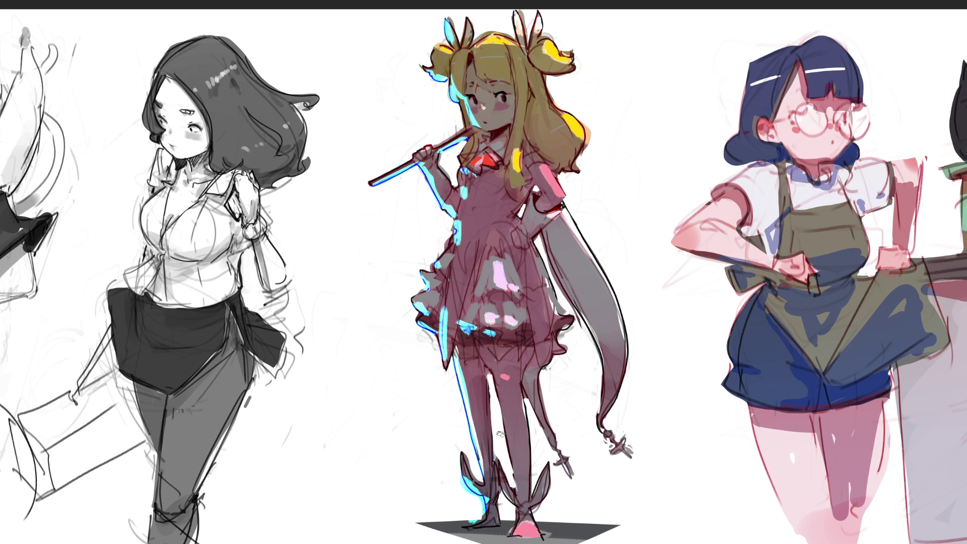
pyautogui.moveTo(485, 353)
pyautogui.mouseDown()
pyautogui.moveTo(511, 456)
pyautogui.moveTo(513, 533)
pyautogui.mouseUp()
pyautogui.moveTo(478, 333); pyautogui.dragTo(492, 336)
pyautogui.moveTo(478, 297); pyautogui.dragTo(490, 296)
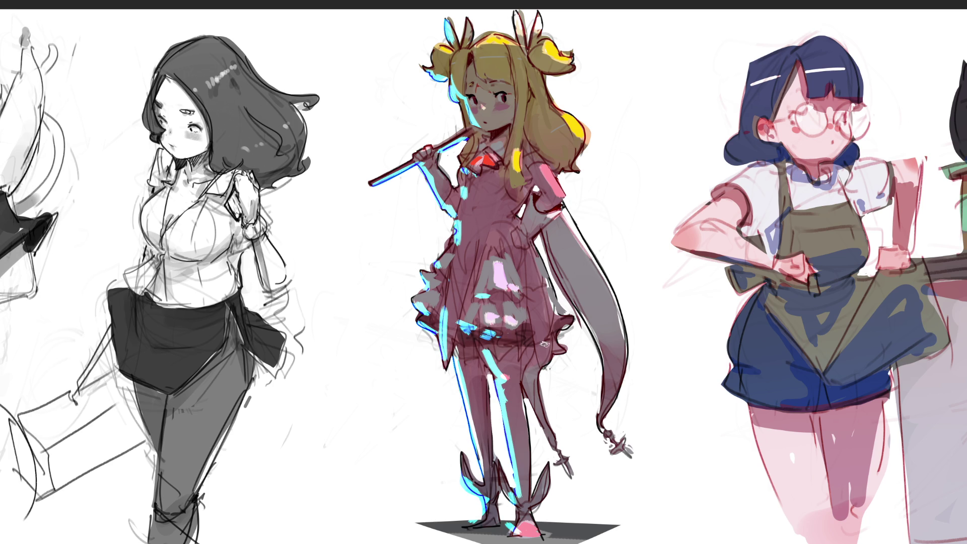
pyautogui.moveTo(526, 387); pyautogui.dragTo(547, 432)
pyautogui.moveTo(603, 368); pyautogui.dragTo(601, 432)
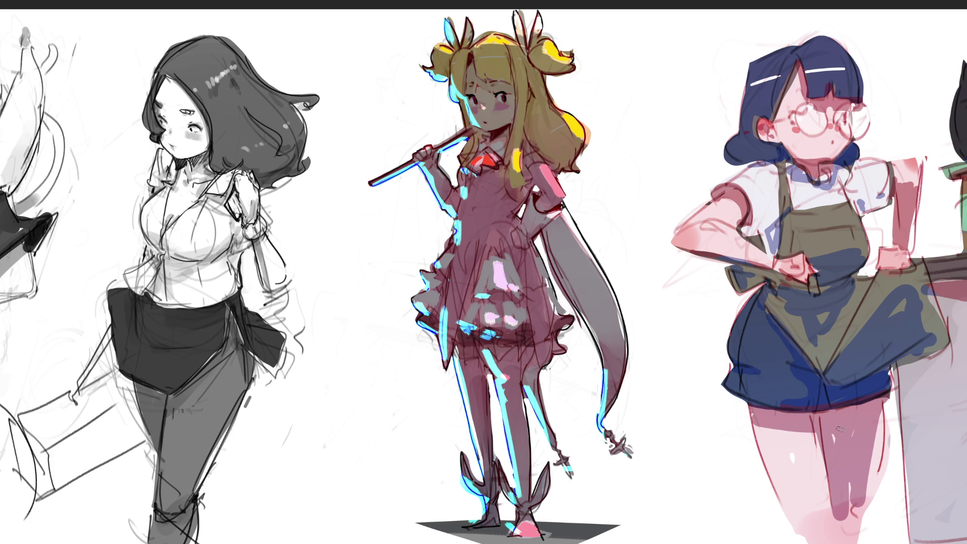
# Soften the cyan rim light with a larger brush, add thin cyan hair strokes, and shade the collar bow
pyautogui.press(']')
pyautogui.press(']')
pyautogui.press(']')
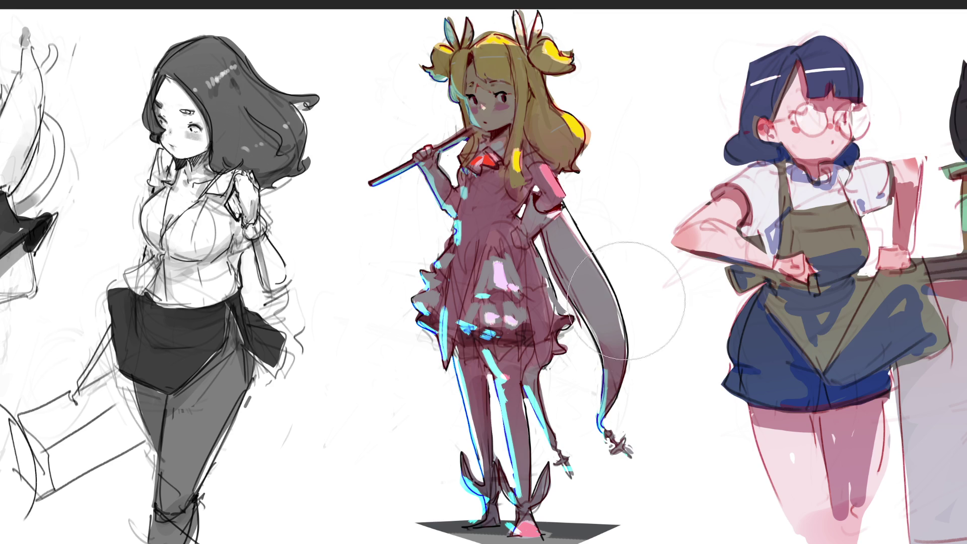
pyautogui.moveTo(873, 353); pyautogui.dragTo(856, 302)
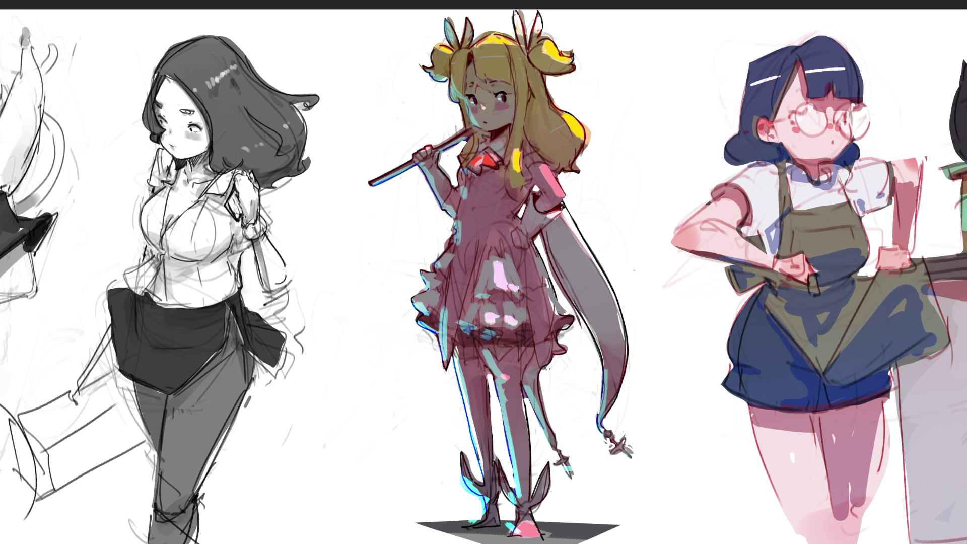
pyautogui.moveTo(466, 79); pyautogui.dragTo(462, 129)
pyautogui.moveTo(519, 99); pyautogui.dragTo(509, 150)
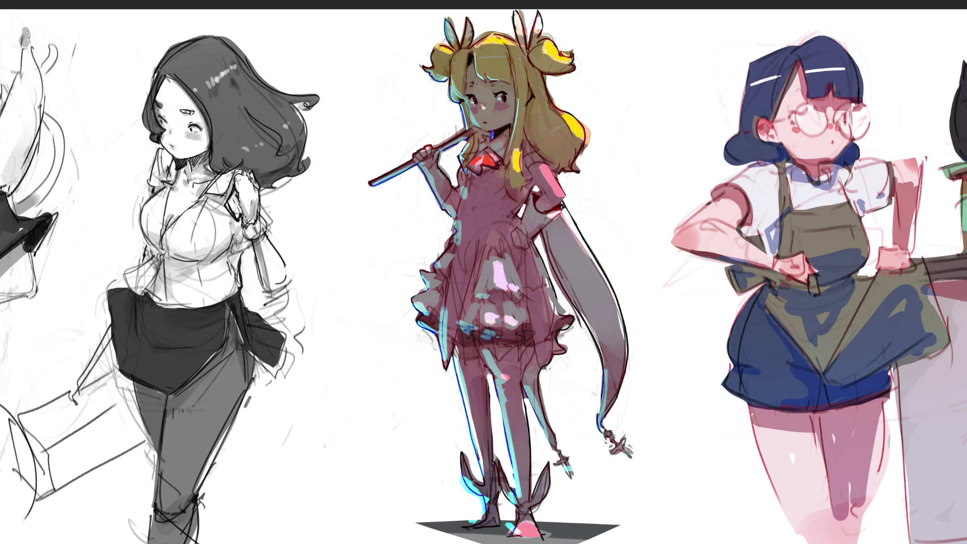
pyautogui.moveTo(481, 166); pyautogui.dragTo(494, 170)
# Paint small dark fold strokes on the dress beside the pink highlight and a dark band on the lower dress
pyautogui.moveTo(491, 295); pyautogui.dragTo(506, 292)
pyautogui.moveTo(487, 257); pyautogui.dragTo(497, 256)
pyautogui.moveTo(519, 294); pyautogui.dragTo(507, 292)
pyautogui.moveTo(523, 254); pyautogui.dragTo(511, 291)
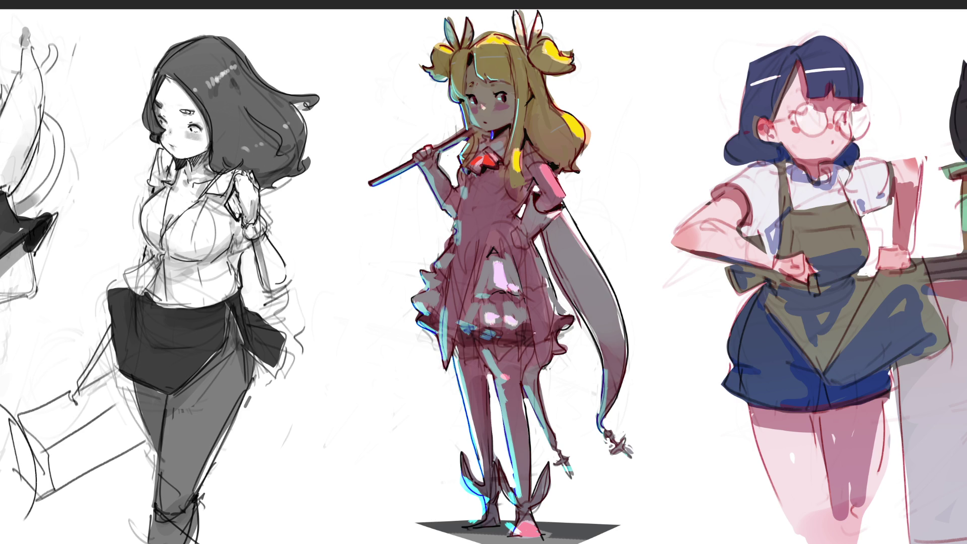
pyautogui.moveTo(531, 334)
pyautogui.mouseDown()
pyautogui.moveTo(457, 340)
pyautogui.moveTo(452, 351)
pyautogui.mouseUp()
pyautogui.moveTo(473, 327)
pyautogui.mouseDown()
pyautogui.moveTo(459, 338)
pyautogui.moveTo(475, 366)
pyautogui.moveTo(462, 364)
pyautogui.moveTo(466, 357)
pyautogui.mouseUp()
pyautogui.moveTo(481, 342)
pyautogui.mouseDown()
pyautogui.moveTo(475, 357)
pyautogui.moveTo(529, 346)
pyautogui.moveTo(522, 374)
pyautogui.mouseUp()
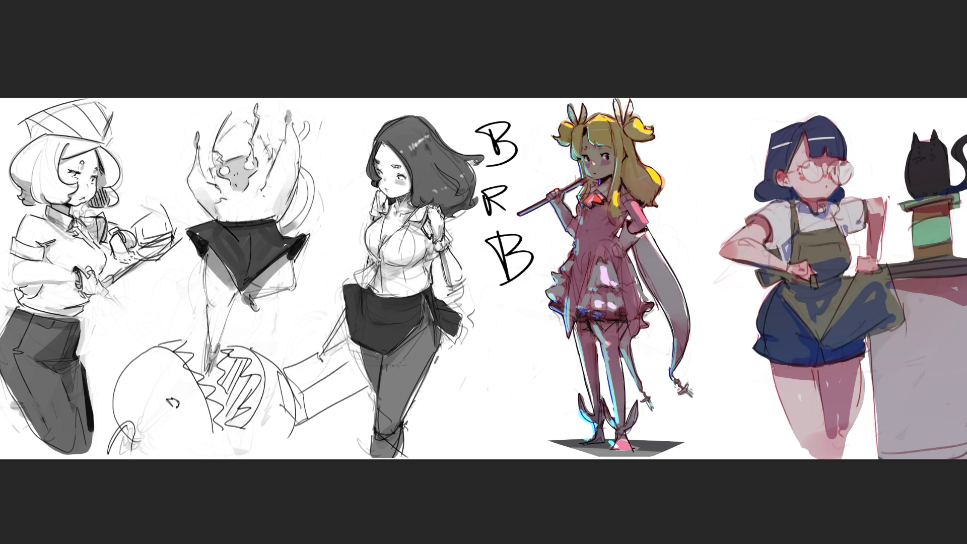
# Lasso the BRB letters after two retried selections, delete them, and deselect
pyautogui.moveTo(488, 162)
pyautogui.mouseDown()
pyautogui.moveTo(478, 297)
pyautogui.moveTo(535, 281)
pyautogui.moveTo(518, 221)
pyautogui.moveTo(547, 146)
pyautogui.moveTo(509, 98)
pyautogui.mouseUp()
pyautogui.hotkey('ctrl', 'd')
pyautogui.moveTo(460, 100); pyautogui.dragTo(478, 282)
pyautogui.hotkey('ctrl', 'd')
pyautogui.moveTo(461, 99); pyautogui.dragTo(539, 99)
pyautogui.press('Delete')
pyautogui.hotkey('ctrl', 'd')
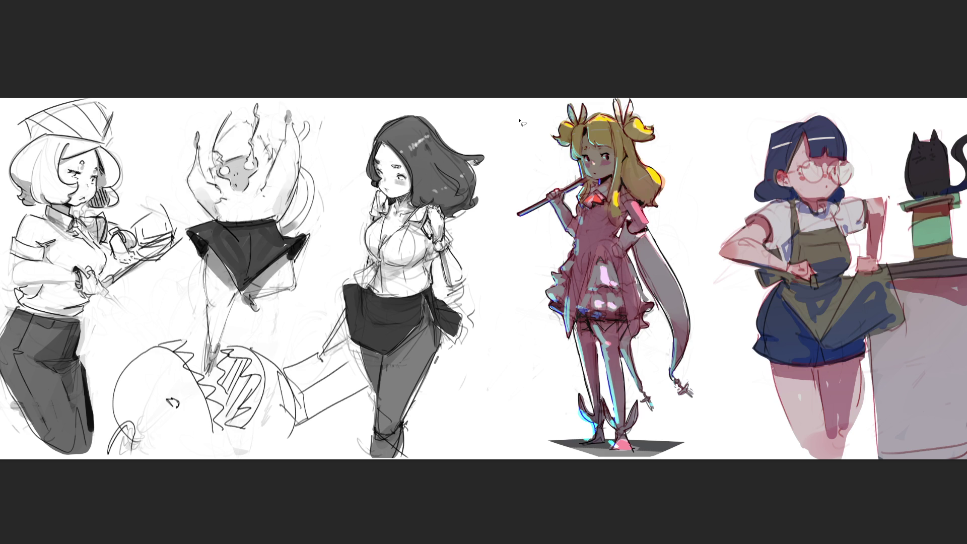
pyautogui.press('v')
# Paint a short dark stroke on the ribbon's right edge; a trial cuff line at the hip is undone
pyautogui.moveTo(667, 324); pyautogui.dragTo(669, 306)
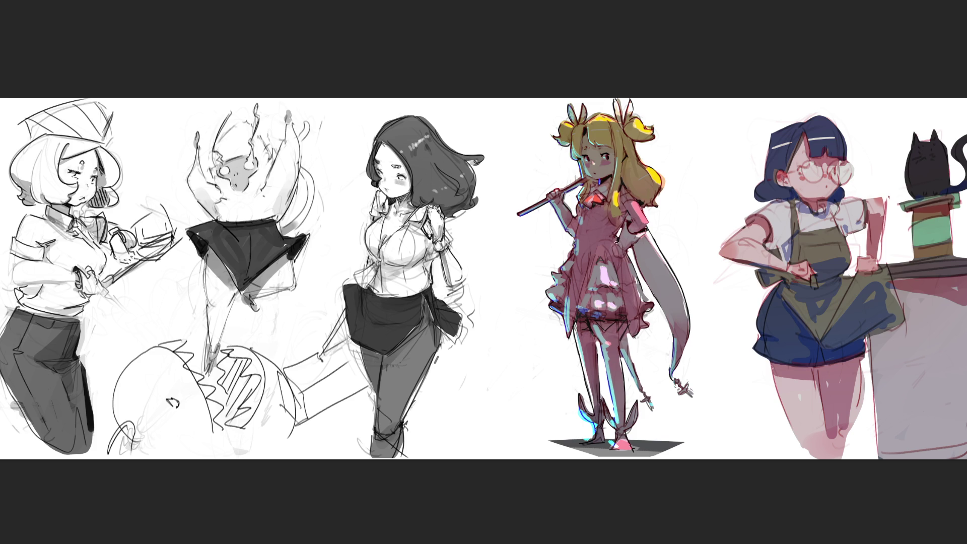
pyautogui.moveTo(615, 246)
pyautogui.mouseDown()
pyautogui.moveTo(611, 260)
pyautogui.moveTo(627, 246)
pyautogui.mouseUp()
pyautogui.hotkey('ctrl', 'z')
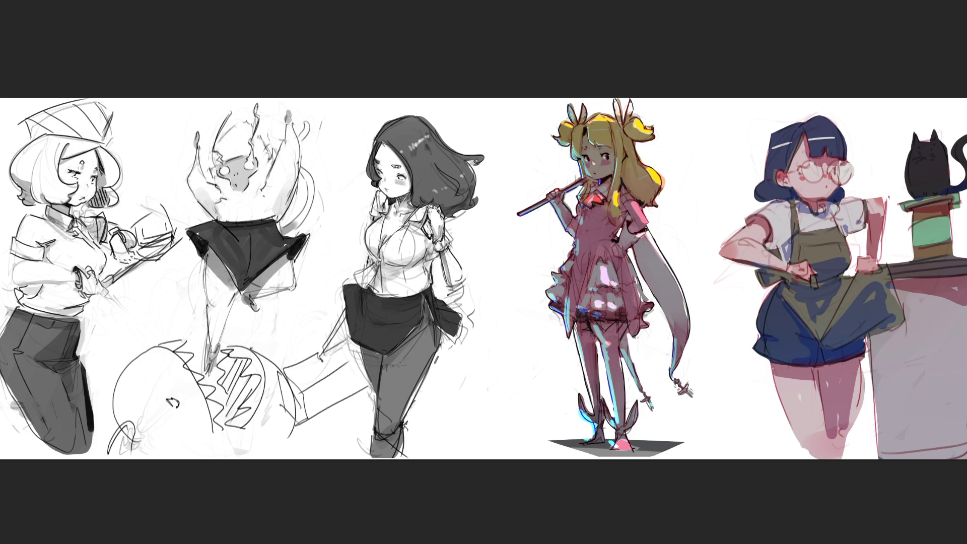
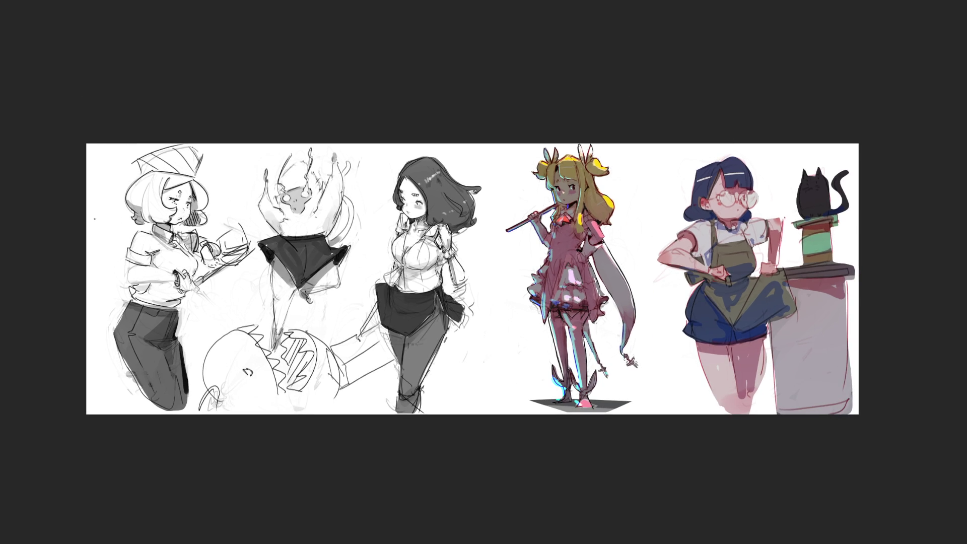
# Stretch the whole character sheet wider to the right with Free Transform
pyautogui.hotkey('ctrl', 't')
pyautogui.moveTo(862, 281); pyautogui.dragTo(929, 280)
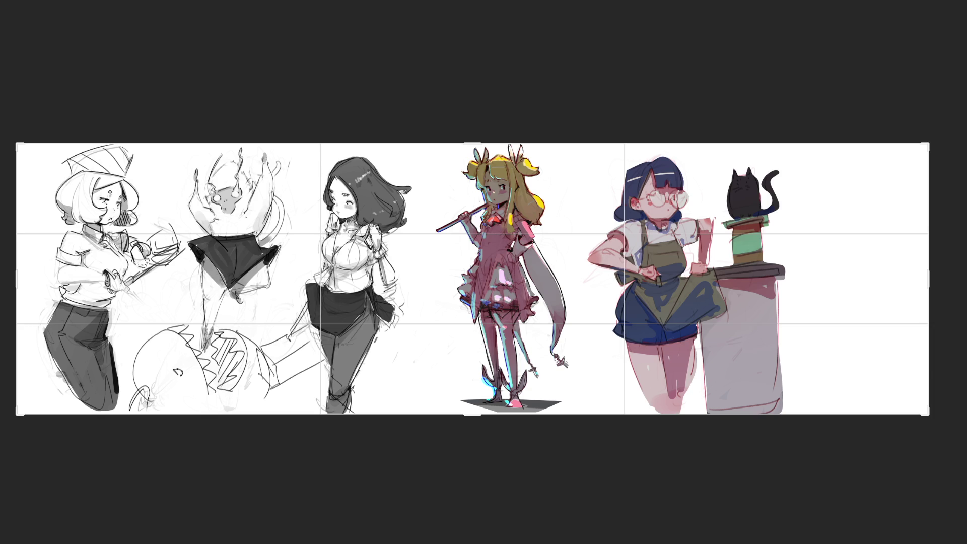
pyautogui.press('Return')
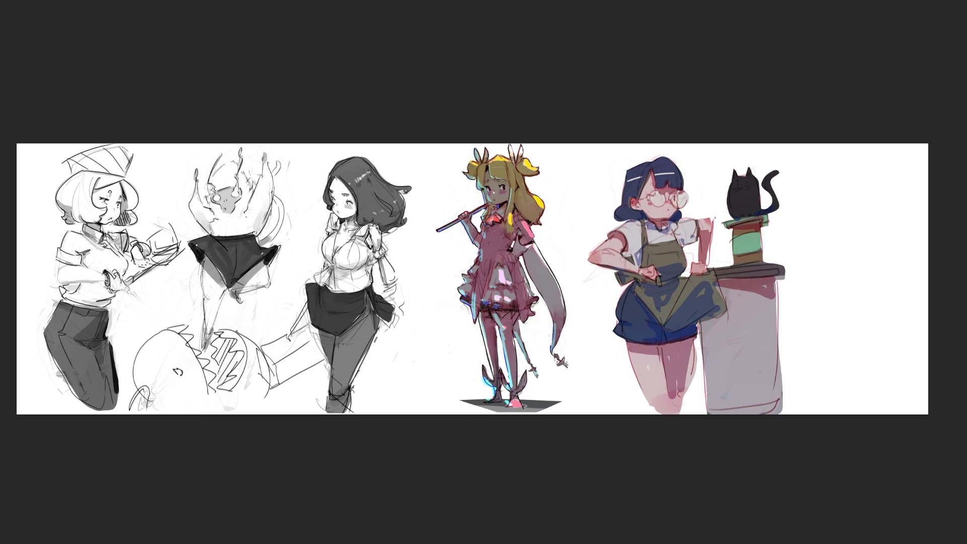
# Move the cat girl right, then shift the pink girl about 320 px right
pyautogui.moveTo(766, 317)
pyautogui.mouseDown()
pyautogui.moveTo(799, 288)
pyautogui.moveTo(887, 288)
pyautogui.mouseUp()
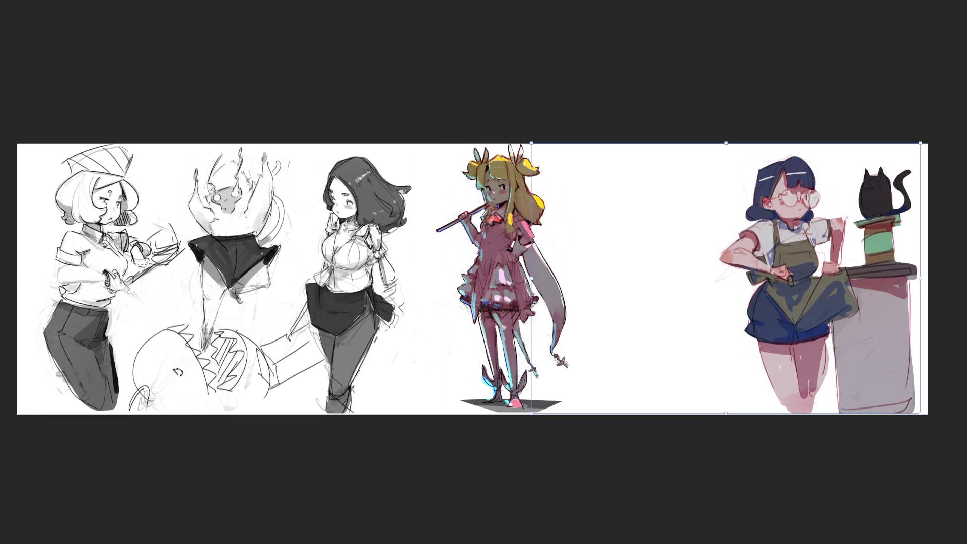
pyautogui.press('Return')
pyautogui.press('c')
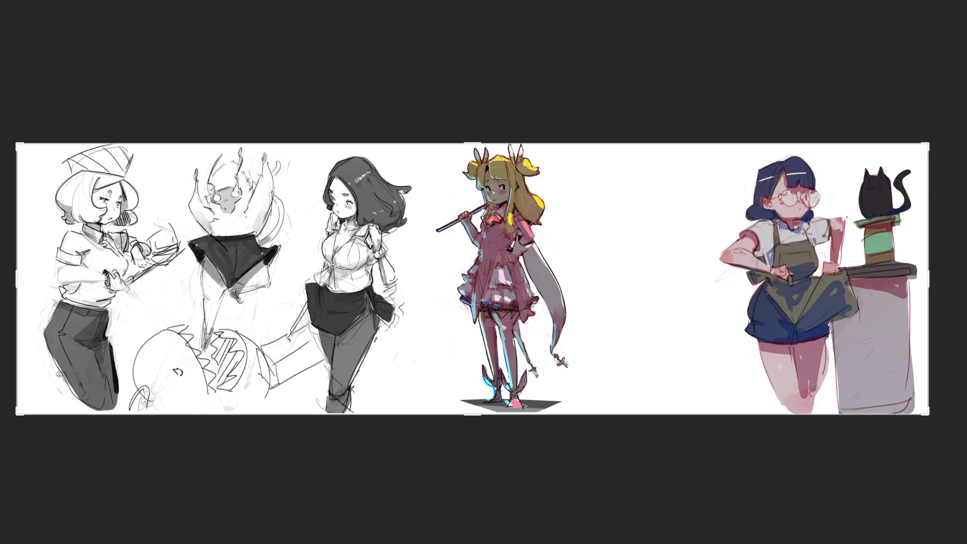
pyautogui.press('v')
pyautogui.moveTo(487, 248)
pyautogui.mouseDown()
pyautogui.moveTo(660, 254)
pyautogui.moveTo(649, 253)
pyautogui.mouseUp()
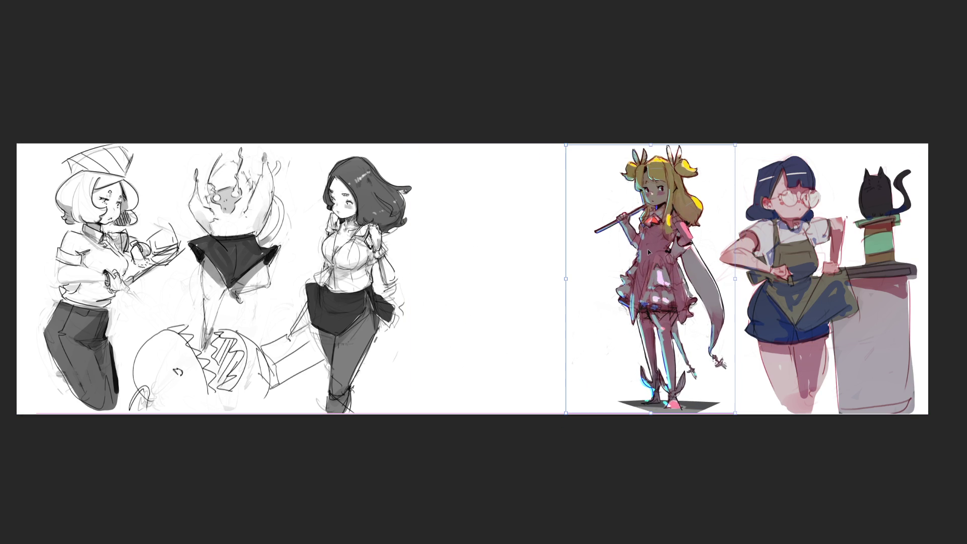
pyautogui.press('c')
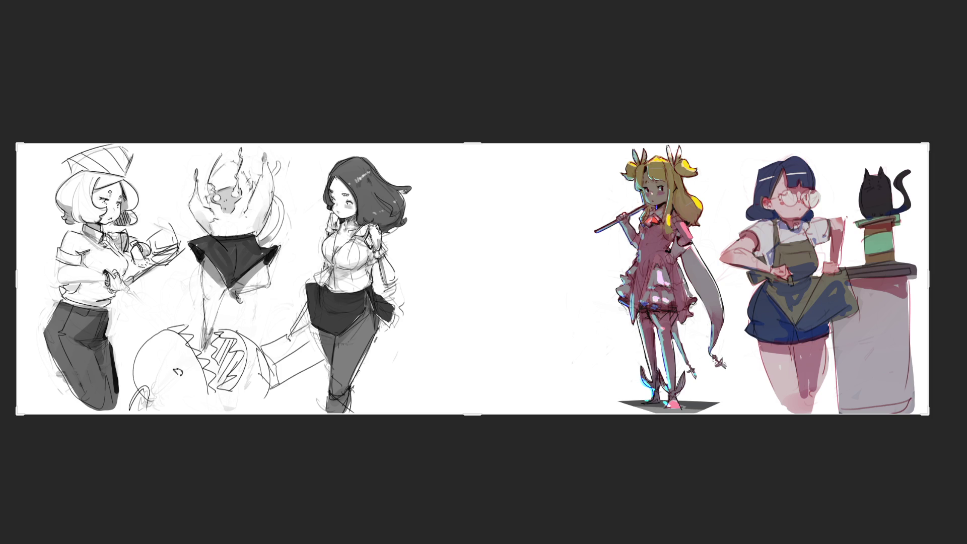
pyautogui.hotkey('ctrl', '+')
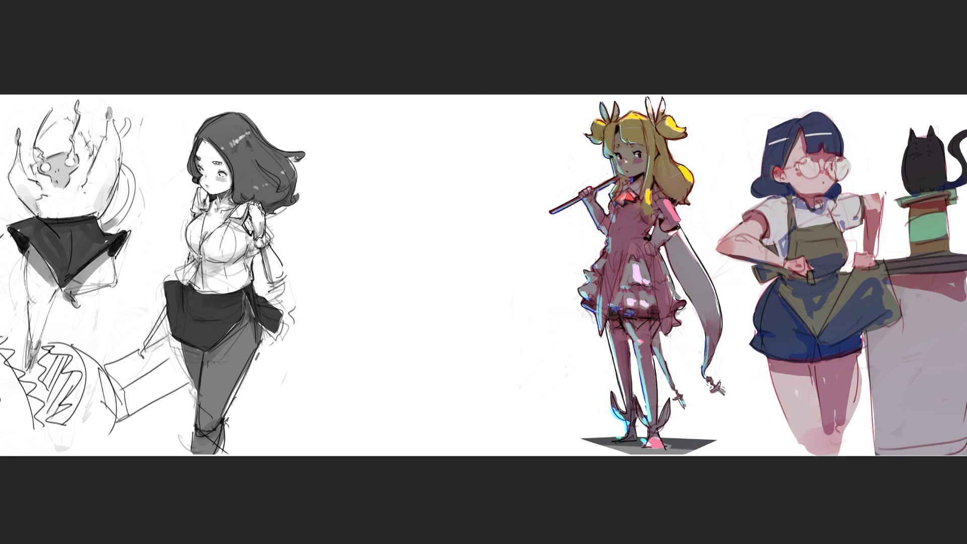
# Rough in the head's brow, face outline, jaw, chin, cheek and neck in the gap
pyautogui.click(376, 138)
pyautogui.moveTo(367, 172); pyautogui.dragTo(366, 187)
pyautogui.moveTo(365, 145)
pyautogui.mouseDown()
pyautogui.moveTo(408, 123)
pyautogui.moveTo(414, 170)
pyautogui.mouseUp()
pyautogui.moveTo(378, 138); pyautogui.dragTo(364, 181)
pyautogui.moveTo(413, 123); pyautogui.dragTo(423, 199)
pyautogui.moveTo(364, 211); pyautogui.dragTo(414, 230)
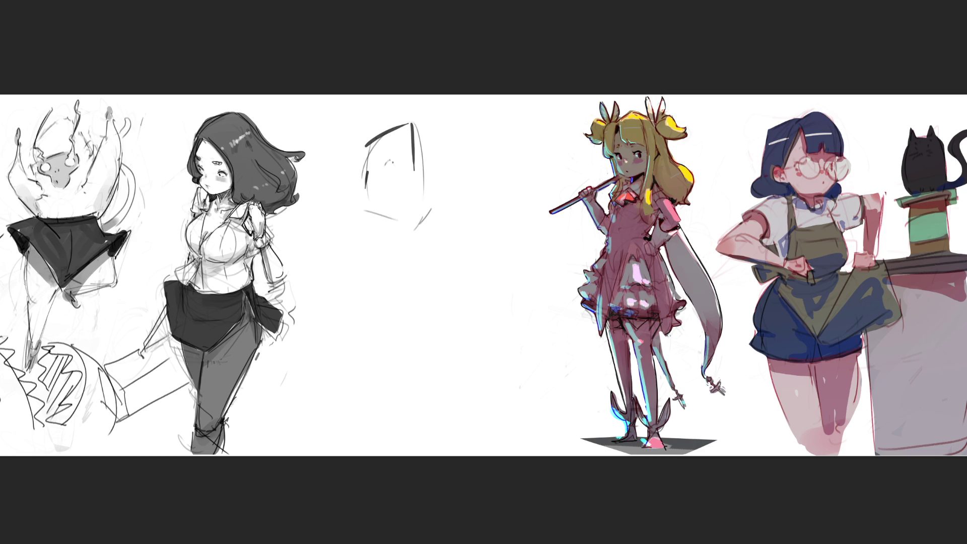
pyautogui.moveTo(415, 171); pyautogui.dragTo(417, 165)
pyautogui.moveTo(422, 175)
pyautogui.mouseDown()
pyautogui.moveTo(417, 208)
pyautogui.moveTo(390, 217)
pyautogui.moveTo(410, 215)
pyautogui.moveTo(382, 239)
pyautogui.mouseUp()
pyautogui.moveTo(398, 221)
pyautogui.mouseDown()
pyautogui.moveTo(406, 241)
pyautogui.moveTo(410, 213)
pyautogui.moveTo(399, 221)
pyautogui.mouseUp()
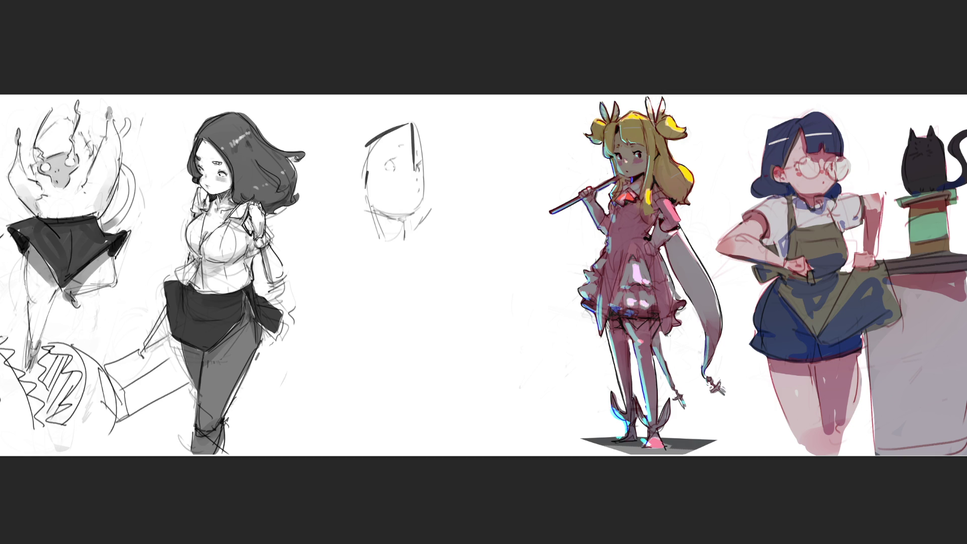
pyautogui.moveTo(365, 171); pyautogui.dragTo(363, 189)
pyautogui.moveTo(361, 147)
pyautogui.mouseDown()
pyautogui.moveTo(364, 164)
pyautogui.moveTo(402, 120)
pyautogui.moveTo(436, 176)
pyautogui.moveTo(429, 203)
pyautogui.moveTo(363, 196)
pyautogui.moveTo(361, 210)
pyautogui.mouseUp()
# Add wavy hair on both sides, the outer skull outline and an eye
pyautogui.moveTo(362, 209); pyautogui.dragTo(342, 220)
pyautogui.moveTo(356, 144); pyautogui.dragTo(322, 206)
pyautogui.moveTo(372, 120)
pyautogui.mouseDown()
pyautogui.moveTo(339, 154)
pyautogui.moveTo(381, 112)
pyautogui.mouseUp()
pyautogui.moveTo(395, 107); pyautogui.dragTo(437, 135)
pyautogui.moveTo(432, 137)
pyautogui.mouseDown()
pyautogui.moveTo(447, 159)
pyautogui.moveTo(428, 168)
pyautogui.moveTo(434, 198)
pyautogui.mouseUp()
pyautogui.moveTo(369, 165)
pyautogui.mouseDown()
pyautogui.moveTo(401, 130)
pyautogui.moveTo(418, 138)
pyautogui.mouseUp()
pyautogui.moveTo(428, 146); pyautogui.dragTo(446, 177)
pyautogui.moveTo(347, 223)
pyautogui.mouseDown()
pyautogui.moveTo(437, 210)
pyautogui.moveTo(408, 246)
pyautogui.moveTo(366, 230)
pyautogui.moveTo(409, 229)
pyautogui.mouseUp()
pyautogui.moveTo(329, 126)
pyautogui.mouseDown()
pyautogui.moveTo(380, 121)
pyautogui.moveTo(322, 184)
pyautogui.mouseUp()
pyautogui.moveTo(328, 151)
pyautogui.mouseDown()
pyautogui.moveTo(402, 106)
pyautogui.moveTo(415, 121)
pyautogui.mouseUp()
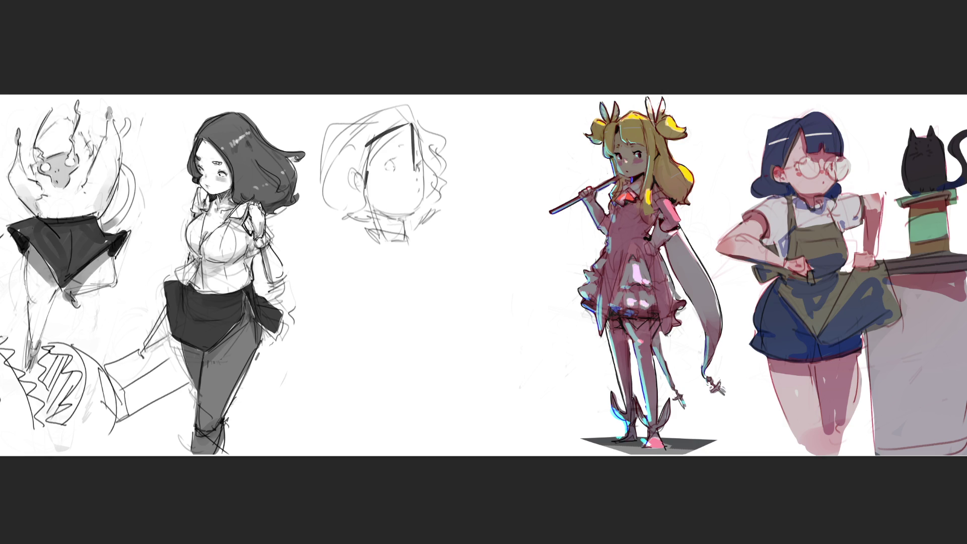
pyautogui.moveTo(387, 162)
pyautogui.mouseDown()
pyautogui.moveTo(422, 148)
pyautogui.moveTo(418, 210)
pyautogui.moveTo(398, 209)
pyautogui.moveTo(414, 218)
pyautogui.moveTo(365, 232)
pyautogui.mouseUp()
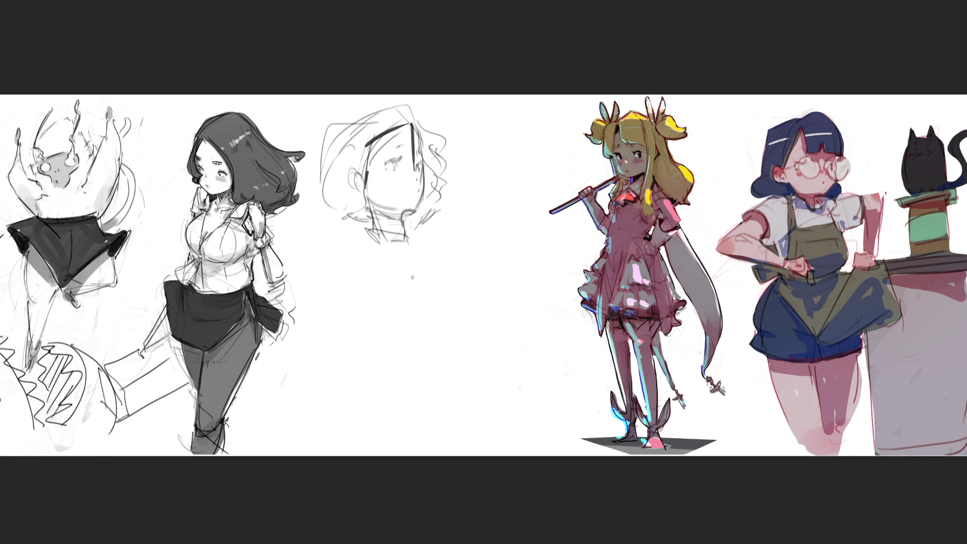
# Sketch the neck and collar, refine the jaw, and restroke hair curls and cheek lines
pyautogui.moveTo(380, 232)
pyautogui.mouseDown()
pyautogui.moveTo(354, 247)
pyautogui.moveTo(387, 248)
pyautogui.mouseUp()
pyautogui.moveTo(363, 224); pyautogui.dragTo(371, 240)
pyautogui.moveTo(358, 227); pyautogui.dragTo(408, 237)
pyautogui.moveTo(365, 192)
pyautogui.mouseDown()
pyautogui.moveTo(375, 208)
pyautogui.moveTo(412, 213)
pyautogui.mouseUp()
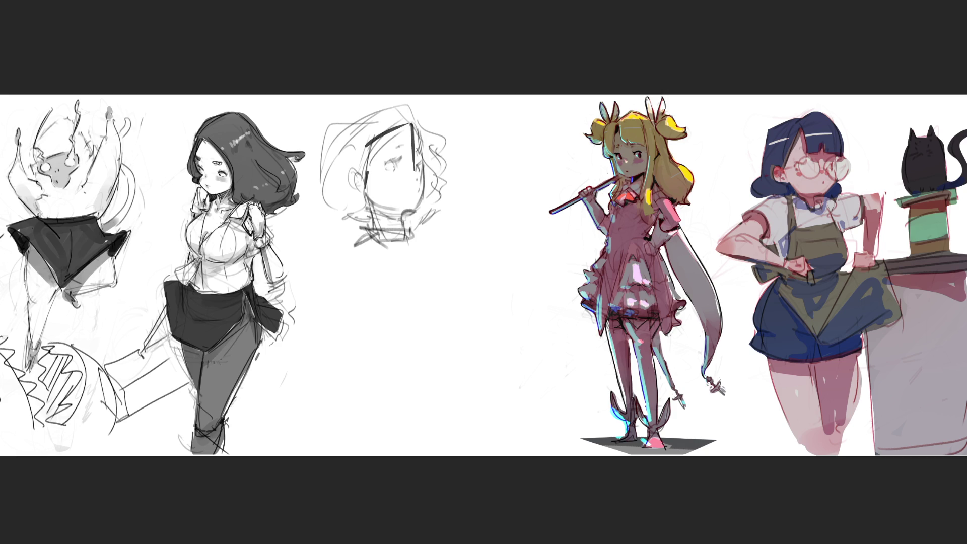
pyautogui.moveTo(410, 125); pyautogui.dragTo(412, 148)
pyautogui.moveTo(409, 159); pyautogui.dragTo(428, 159)
pyautogui.moveTo(403, 106)
pyautogui.mouseDown()
pyautogui.moveTo(433, 149)
pyautogui.moveTo(443, 204)
pyautogui.moveTo(325, 129)
pyautogui.mouseUp()
pyautogui.moveTo(319, 167); pyautogui.dragTo(314, 199)
pyautogui.moveTo(315, 197)
pyautogui.mouseDown()
pyautogui.moveTo(350, 213)
pyautogui.moveTo(359, 239)
pyautogui.moveTo(410, 240)
pyautogui.mouseUp()
pyautogui.moveTo(412, 229)
pyautogui.mouseDown()
pyautogui.moveTo(414, 240)
pyautogui.moveTo(418, 231)
pyautogui.mouseUp()
pyautogui.moveTo(417, 226); pyautogui.dragTo(429, 222)
pyautogui.moveTo(431, 222)
pyautogui.mouseDown()
pyautogui.moveTo(427, 241)
pyautogui.moveTo(349, 281)
pyautogui.mouseUp()
# Block in the shoulders, torso, base line and arm arc below the collar
pyautogui.moveTo(377, 239); pyautogui.dragTo(411, 254)
pyautogui.moveTo(350, 281)
pyautogui.mouseDown()
pyautogui.moveTo(372, 330)
pyautogui.moveTo(400, 316)
pyautogui.mouseUp()
pyautogui.moveTo(414, 267); pyautogui.dragTo(396, 340)
pyautogui.moveTo(412, 309); pyautogui.dragTo(415, 315)
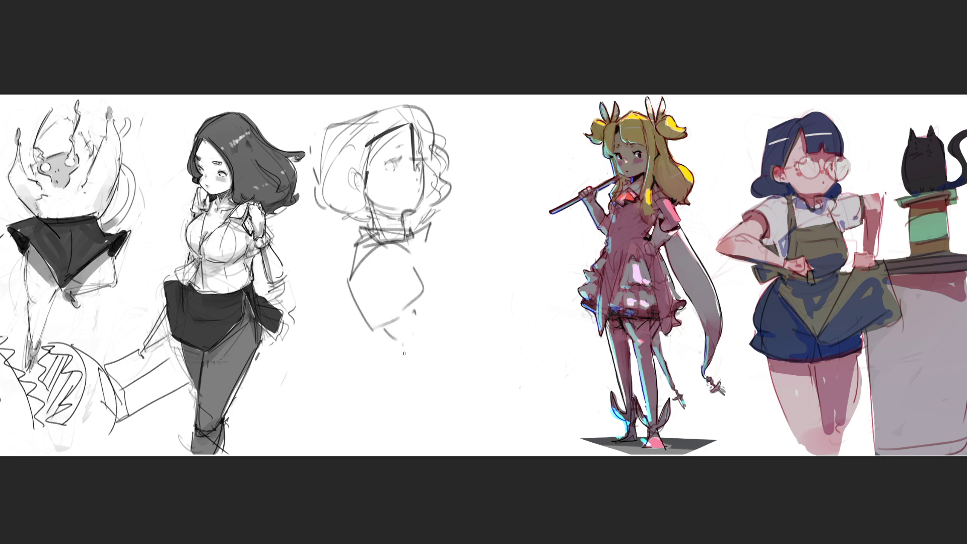
pyautogui.moveTo(405, 355); pyautogui.dragTo(459, 358)
pyautogui.moveTo(417, 318); pyautogui.dragTo(484, 350)
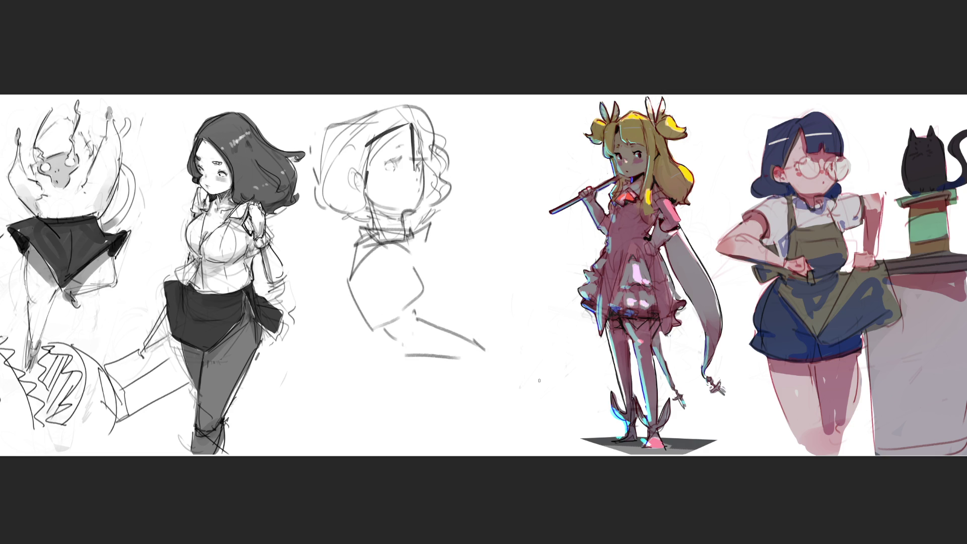
pyautogui.moveTo(411, 253)
pyautogui.mouseDown()
pyautogui.moveTo(431, 233)
pyautogui.moveTo(505, 262)
pyautogui.mouseUp()
pyautogui.moveTo(437, 318); pyautogui.dragTo(483, 275)
pyautogui.moveTo(469, 314)
pyautogui.mouseDown()
pyautogui.moveTo(484, 277)
pyautogui.moveTo(509, 282)
pyautogui.mouseUp()
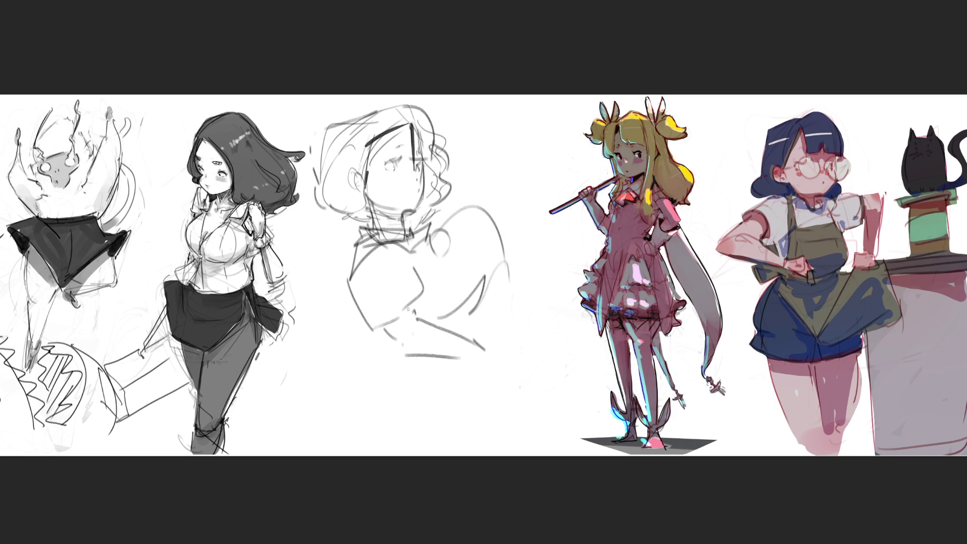
# Start a second oval head to the right with hair curves, ear and face marks
pyautogui.moveTo(462, 140); pyautogui.dragTo(456, 189)
pyautogui.moveTo(456, 156)
pyautogui.mouseDown()
pyautogui.moveTo(491, 125)
pyautogui.moveTo(493, 173)
pyautogui.mouseUp()
pyautogui.moveTo(465, 188)
pyautogui.mouseDown()
pyautogui.moveTo(455, 204)
pyautogui.moveTo(489, 191)
pyautogui.mouseUp()
pyautogui.moveTo(463, 129); pyautogui.dragTo(532, 203)
pyautogui.moveTo(520, 131); pyautogui.dragTo(549, 208)
pyautogui.moveTo(527, 223); pyautogui.dragTo(515, 251)
pyautogui.moveTo(475, 161)
pyautogui.mouseDown()
pyautogui.moveTo(478, 146)
pyautogui.moveTo(488, 171)
pyautogui.moveTo(515, 177)
pyautogui.mouseUp()
pyautogui.moveTo(519, 165)
pyautogui.mouseDown()
pyautogui.moveTo(509, 202)
pyautogui.moveTo(498, 203)
pyautogui.mouseUp()
# Redraw the second head's outline and reshape it with jaw and neck lines
pyautogui.moveTo(466, 173); pyautogui.dragTo(525, 183)
pyautogui.moveTo(471, 144)
pyautogui.mouseDown()
pyautogui.moveTo(501, 129)
pyautogui.moveTo(545, 164)
pyautogui.mouseUp()
pyautogui.moveTo(540, 163); pyautogui.dragTo(550, 208)
pyautogui.moveTo(473, 140)
pyautogui.mouseDown()
pyautogui.moveTo(469, 194)
pyautogui.moveTo(493, 214)
pyautogui.moveTo(502, 108)
pyautogui.mouseUp()
pyautogui.moveTo(525, 113); pyautogui.dragTo(566, 191)
pyautogui.moveTo(448, 176); pyautogui.dragTo(465, 210)
pyautogui.moveTo(465, 210); pyautogui.dragTo(550, 254)
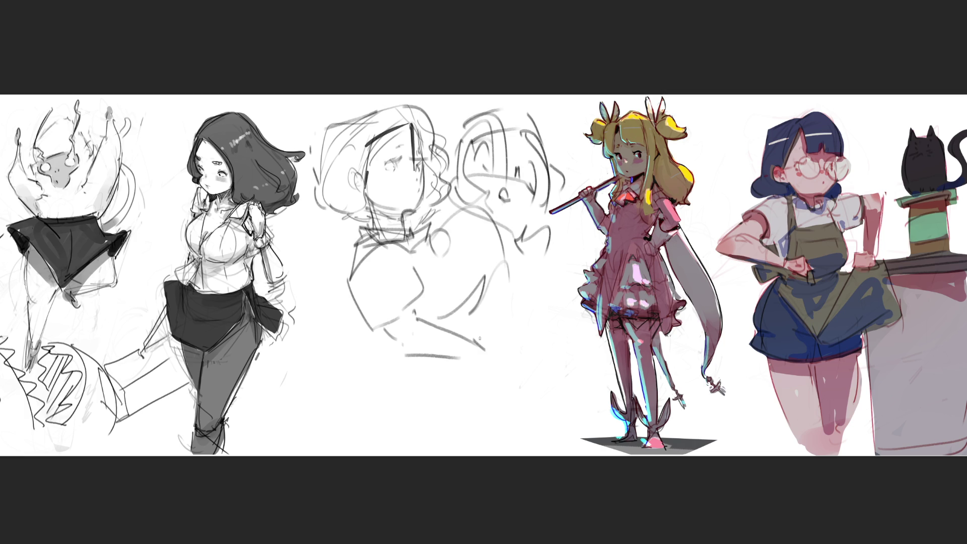
# Add chin marks, lower-body strokes and ground lines under the figures
pyautogui.moveTo(519, 244); pyautogui.dragTo(512, 254)
pyautogui.moveTo(527, 258)
pyautogui.mouseDown()
pyautogui.moveTo(505, 268)
pyautogui.moveTo(538, 272)
pyautogui.mouseUp()
pyautogui.moveTo(533, 286); pyautogui.dragTo(471, 328)
pyautogui.moveTo(478, 327)
pyautogui.mouseDown()
pyautogui.moveTo(426, 376)
pyautogui.moveTo(372, 370)
pyautogui.mouseUp()
pyautogui.moveTo(409, 357); pyautogui.dragTo(554, 353)
pyautogui.moveTo(476, 355); pyautogui.dragTo(361, 345)
pyautogui.moveTo(342, 262)
pyautogui.mouseDown()
pyautogui.moveTo(362, 348)
pyautogui.moveTo(344, 358)
pyautogui.mouseUp()
pyautogui.moveTo(351, 354); pyautogui.dragTo(545, 343)
pyautogui.moveTo(517, 364); pyautogui.dragTo(530, 354)
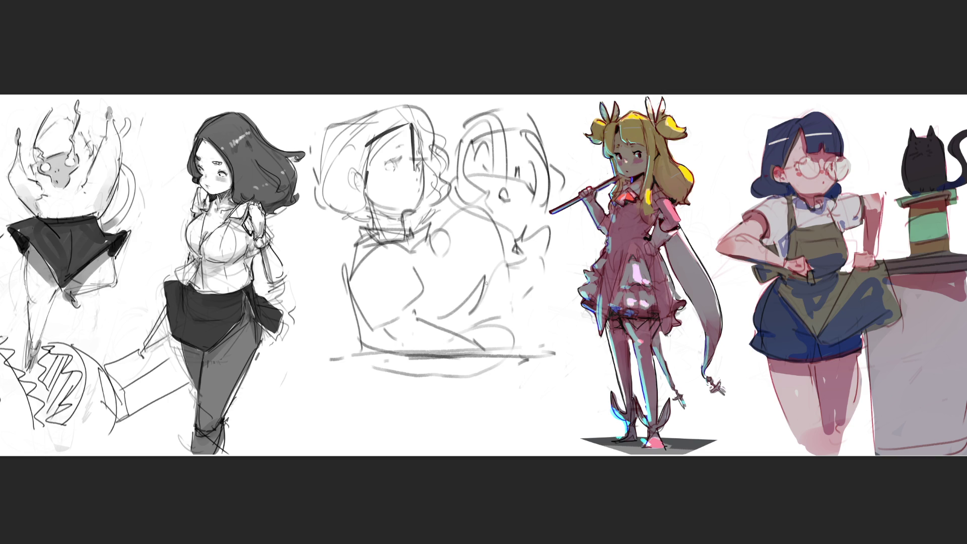
# Draw vertical torso lines, base diagonals and a firmer left torso outline on the middle sketch
pyautogui.moveTo(411, 297)
pyautogui.mouseDown()
pyautogui.moveTo(416, 332)
pyautogui.moveTo(375, 348)
pyautogui.mouseUp()
pyautogui.moveTo(344, 265)
pyautogui.mouseDown()
pyautogui.moveTo(370, 356)
pyautogui.moveTo(510, 352)
pyautogui.mouseUp()
pyautogui.moveTo(411, 320)
pyautogui.mouseDown()
pyautogui.moveTo(487, 347)
pyautogui.moveTo(521, 327)
pyautogui.moveTo(518, 346)
pyautogui.mouseUp()
pyautogui.moveTo(358, 233)
pyautogui.mouseDown()
pyautogui.moveTo(357, 350)
pyautogui.moveTo(367, 364)
pyautogui.moveTo(355, 221)
pyautogui.mouseUp()
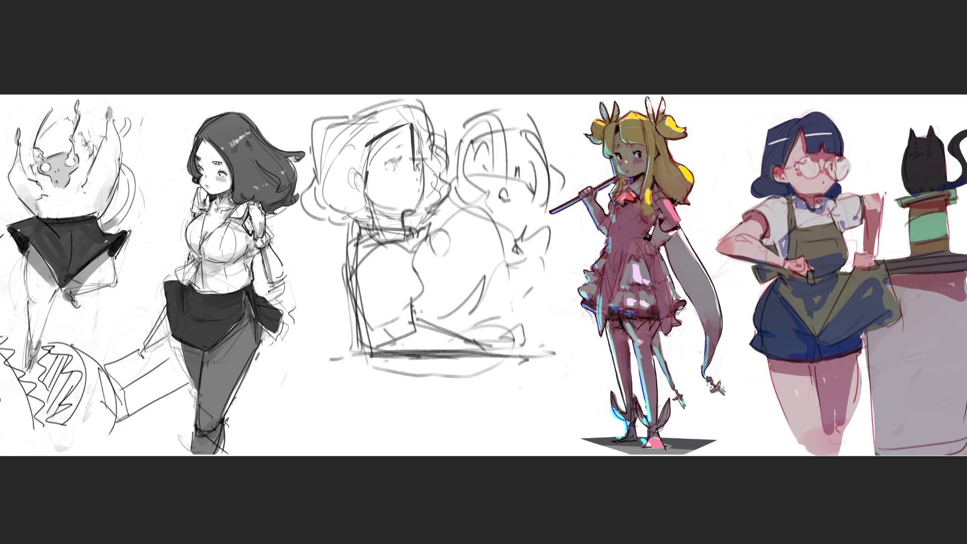
pyautogui.press('h')
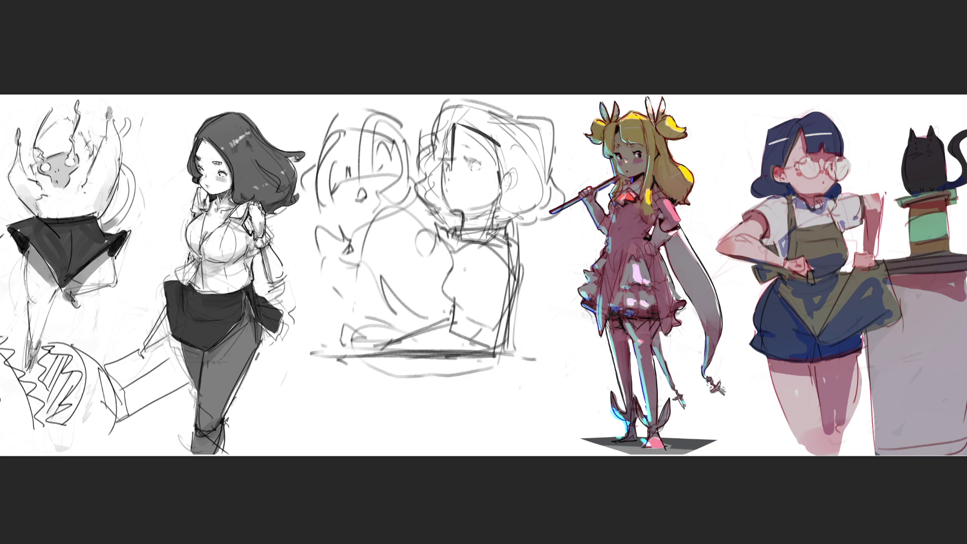
# Sketch an arm toward the stick, extend the base line right, then fade the rough strokes lighter
pyautogui.moveTo(519, 233); pyautogui.dragTo(559, 211)
pyautogui.moveTo(584, 251); pyautogui.dragTo(579, 282)
pyautogui.moveTo(517, 238)
pyautogui.mouseDown()
pyautogui.moveTo(516, 292)
pyautogui.moveTo(556, 308)
pyautogui.mouseUp()
pyautogui.moveTo(509, 347); pyautogui.dragTo(588, 346)
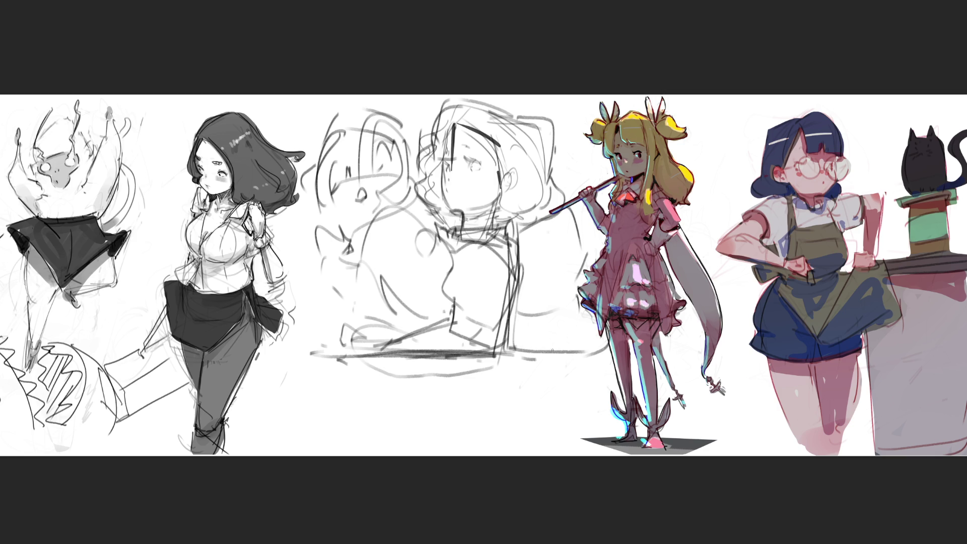
pyautogui.moveTo(539, 263)
pyautogui.mouseDown()
pyautogui.moveTo(536, 274)
pyautogui.moveTo(542, 268)
pyautogui.mouseUp()
pyautogui.moveTo(577, 241)
pyautogui.mouseDown()
pyautogui.moveTo(566, 252)
pyautogui.moveTo(570, 279)
pyautogui.mouseUp()
pyautogui.moveTo(463, 282)
pyautogui.mouseDown()
pyautogui.moveTo(372, 151)
pyautogui.moveTo(362, 192)
pyautogui.moveTo(378, 126)
pyautogui.moveTo(433, 240)
pyautogui.moveTo(543, 221)
pyautogui.mouseUp()
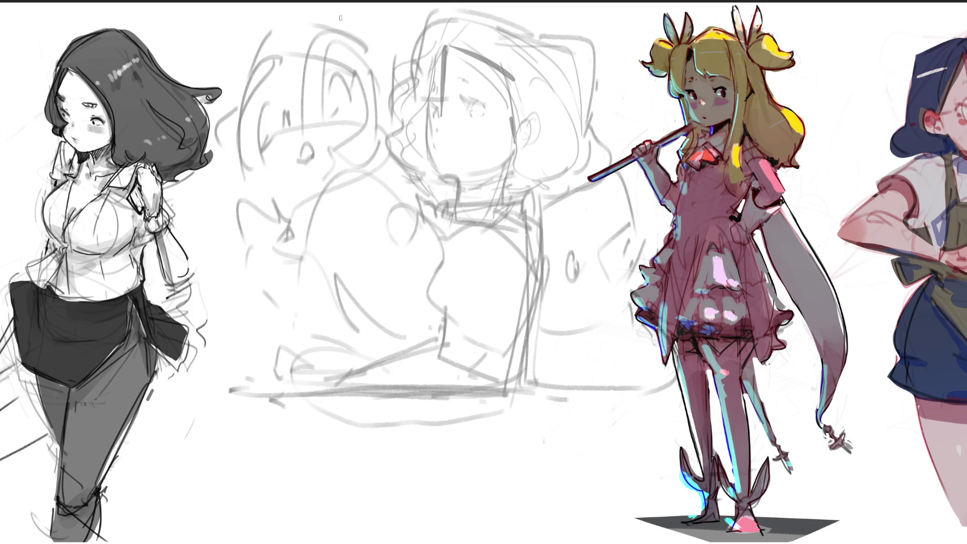
# Draw the pupil, upper eyelids and lashes for both eyes of the wide-eyed face
pyautogui.moveTo(332, 116); pyautogui.dragTo(288, 120)
pyautogui.moveTo(329, 91)
pyautogui.mouseDown()
pyautogui.moveTo(350, 106)
pyautogui.moveTo(334, 75)
pyautogui.mouseUp()
pyautogui.moveTo(341, 81); pyautogui.dragTo(356, 87)
pyautogui.moveTo(352, 98); pyautogui.dragTo(352, 118)
pyautogui.moveTo(272, 97)
pyautogui.mouseDown()
pyautogui.moveTo(274, 126)
pyautogui.moveTo(280, 85)
pyautogui.moveTo(266, 93)
pyautogui.mouseUp()
pyautogui.moveTo(273, 95); pyautogui.dragTo(274, 131)
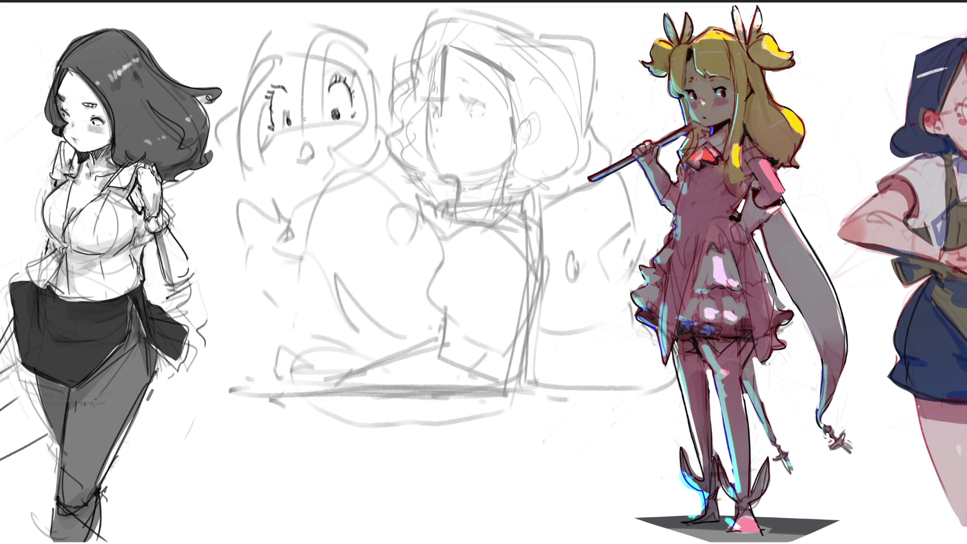
# Frame the left eye and draw the nose-bridge line beside it, undoing misplaced strokes
pyautogui.moveTo(288, 70)
pyautogui.mouseDown()
pyautogui.moveTo(291, 126)
pyautogui.moveTo(317, 130)
pyautogui.moveTo(306, 112)
pyautogui.moveTo(310, 65)
pyautogui.mouseUp()
pyautogui.moveTo(327, 30); pyautogui.dragTo(311, 119)
pyautogui.moveTo(327, 48); pyautogui.dragTo(317, 127)
pyautogui.moveTo(318, 124); pyautogui.dragTo(315, 134)
pyautogui.hotkey('ctrl', 'z')
pyautogui.hotkey('ctrl', 'z')
pyautogui.hotkey('ctrl', 'z')
pyautogui.moveTo(334, 45); pyautogui.dragTo(316, 128)
pyautogui.moveTo(326, 93)
pyautogui.mouseDown()
pyautogui.moveTo(312, 127)
pyautogui.moveTo(308, 104)
pyautogui.moveTo(304, 118)
pyautogui.mouseUp()
pyautogui.hotkey('ctrl', 'z')
pyautogui.hotkey('ctrl', 'z')
pyautogui.moveTo(336, 43)
pyautogui.mouseDown()
pyautogui.moveTo(315, 136)
pyautogui.moveTo(328, 126)
pyautogui.mouseUp()
pyautogui.hotkey('ctrl', 'z')
pyautogui.hotkey('ctrl', 'z')
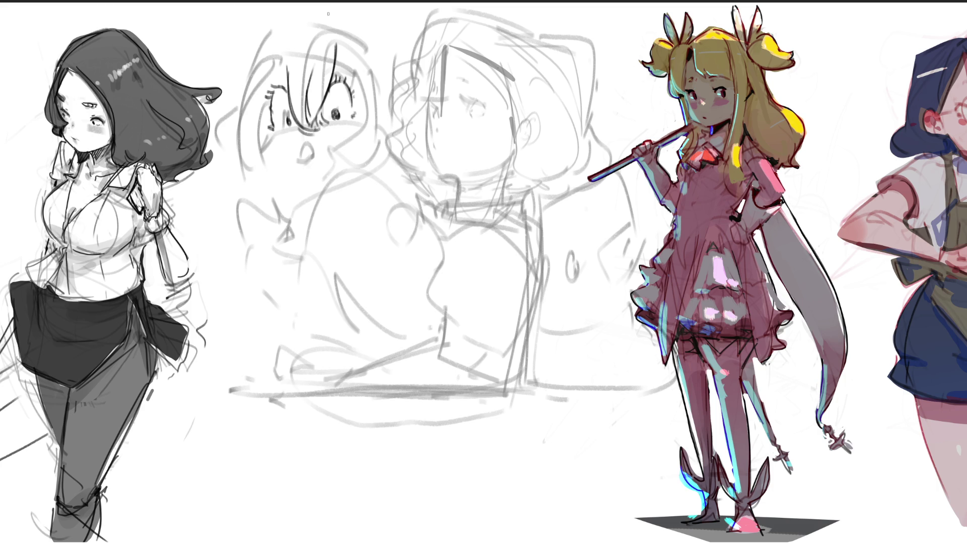
# Sketch the left eyebrow, forehead, hairline, both face sides and the nose
pyautogui.moveTo(272, 70)
pyautogui.mouseDown()
pyautogui.moveTo(290, 24)
pyautogui.moveTo(307, 15)
pyautogui.mouseUp()
pyautogui.moveTo(319, 16)
pyautogui.mouseDown()
pyautogui.moveTo(342, 33)
pyautogui.moveTo(362, 84)
pyautogui.mouseUp()
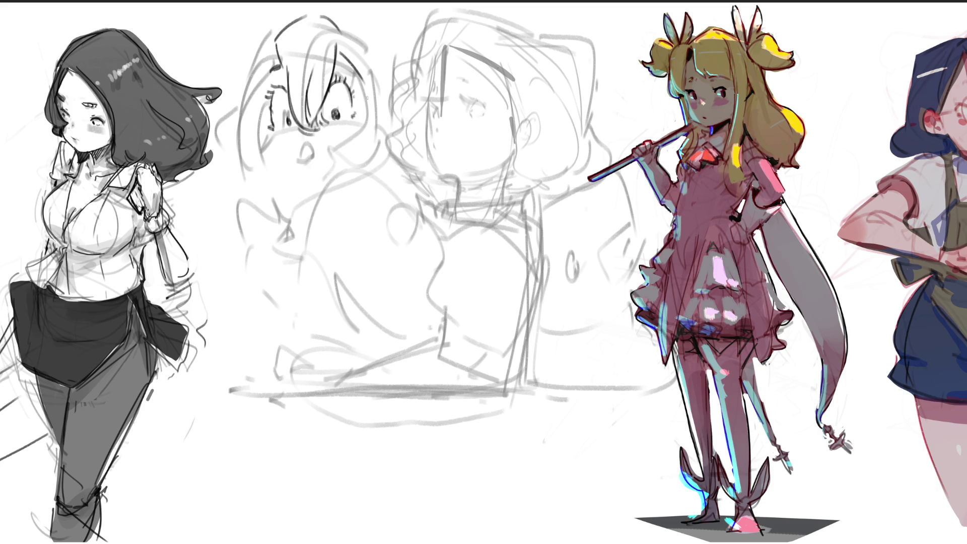
pyautogui.moveTo(347, 34)
pyautogui.mouseDown()
pyautogui.moveTo(387, 75)
pyautogui.moveTo(388, 122)
pyautogui.mouseUp()
pyautogui.moveTo(367, 68)
pyautogui.mouseDown()
pyautogui.moveTo(342, 144)
pyautogui.moveTo(354, 160)
pyautogui.mouseUp()
pyautogui.moveTo(274, 64)
pyautogui.mouseDown()
pyautogui.moveTo(256, 127)
pyautogui.moveTo(269, 73)
pyautogui.moveTo(270, 152)
pyautogui.mouseUp()
pyautogui.moveTo(267, 36)
pyautogui.mouseDown()
pyautogui.moveTo(247, 74)
pyautogui.moveTo(252, 169)
pyautogui.mouseUp()
pyautogui.moveTo(304, 145); pyautogui.dragTo(308, 159)
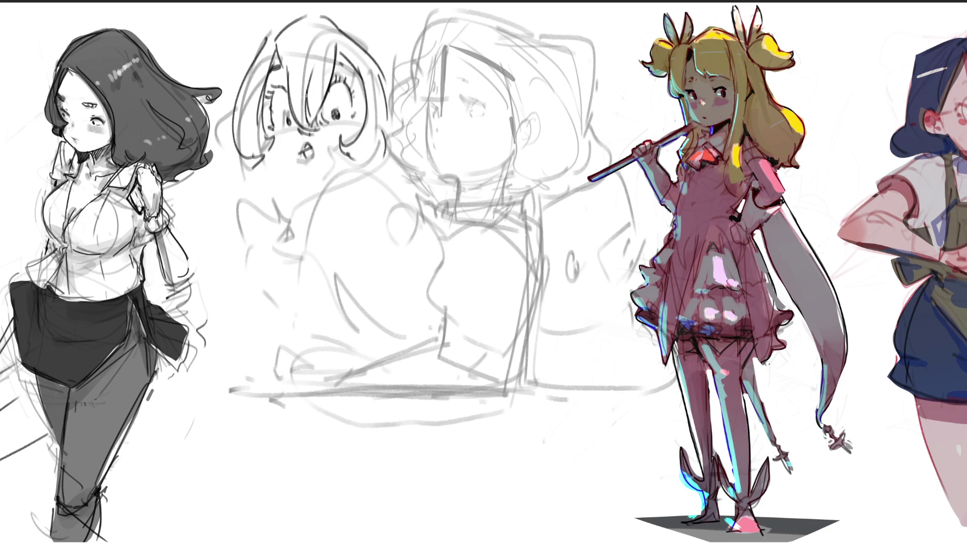
# Darken the eye, redraw the chin line under the open mouth, and add the calm face's mouth
pyautogui.moveTo(275, 95); pyautogui.dragTo(283, 74)
pyautogui.moveTo(265, 155); pyautogui.dragTo(297, 201)
pyautogui.hotkey('ctrl', 'z')
pyautogui.moveTo(267, 158)
pyautogui.mouseDown()
pyautogui.moveTo(320, 187)
pyautogui.moveTo(379, 157)
pyautogui.mouseUp()
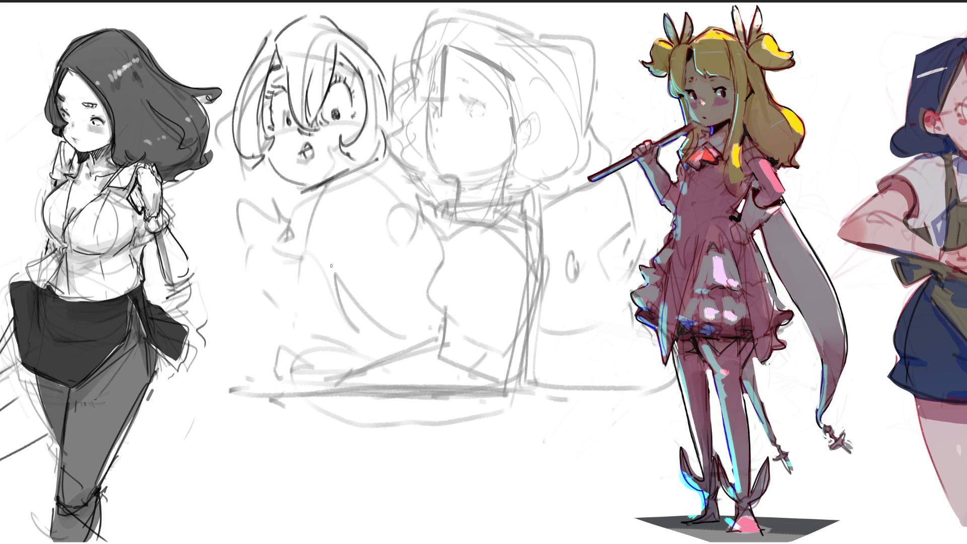
pyautogui.moveTo(818, 319); pyautogui.dragTo(875, 360)
pyautogui.moveTo(435, 143); pyautogui.dragTo(450, 151)
# Give the calm face a pupil and darker eye, then redraw its jaw and neck lines
pyautogui.moveTo(473, 108)
pyautogui.mouseDown()
pyautogui.moveTo(472, 117)
pyautogui.moveTo(477, 100)
pyautogui.moveTo(488, 104)
pyautogui.moveTo(480, 100)
pyautogui.moveTo(480, 118)
pyautogui.moveTo(476, 107)
pyautogui.moveTo(487, 106)
pyautogui.mouseUp()
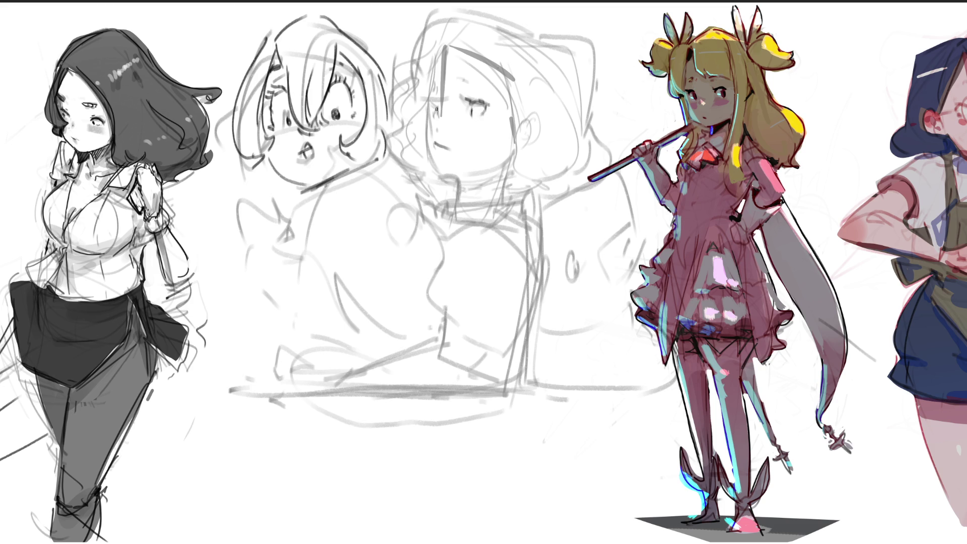
pyautogui.moveTo(427, 102); pyautogui.dragTo(470, 81)
pyautogui.moveTo(437, 119); pyautogui.dragTo(441, 181)
pyautogui.hotkey('ctrl', 'z')
pyautogui.moveTo(427, 121)
pyautogui.mouseDown()
pyautogui.moveTo(436, 169)
pyautogui.moveTo(444, 147)
pyautogui.moveTo(461, 175)
pyautogui.mouseUp()
pyautogui.hotkey('ctrl', 'z')
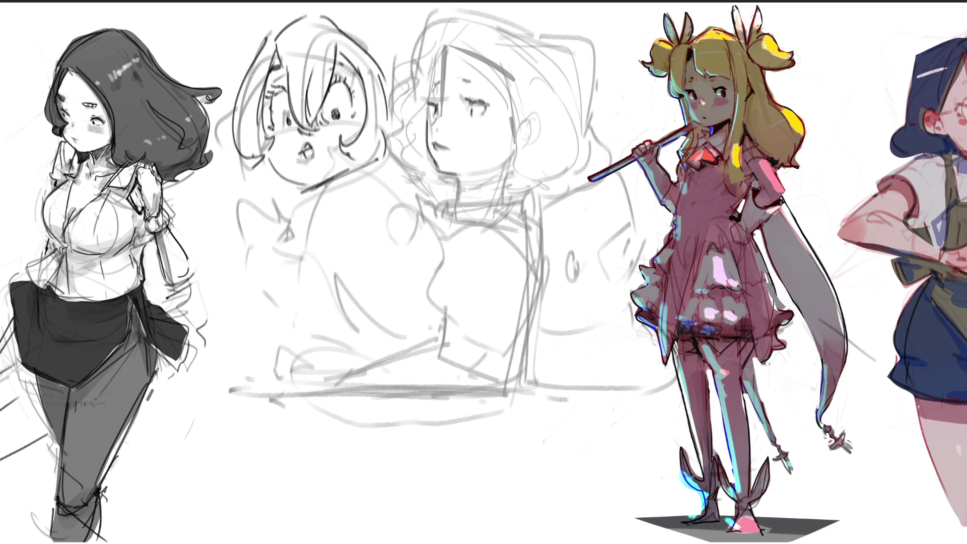
pyautogui.moveTo(443, 173)
pyautogui.mouseDown()
pyautogui.moveTo(492, 168)
pyautogui.moveTo(459, 188)
pyautogui.moveTo(476, 182)
pyautogui.mouseUp()
# Draw the ear and jaw side, and darken the face's right side and hairline
pyautogui.moveTo(525, 129)
pyautogui.mouseDown()
pyautogui.moveTo(508, 157)
pyautogui.moveTo(533, 150)
pyautogui.mouseUp()
pyautogui.moveTo(529, 135)
pyautogui.mouseDown()
pyautogui.moveTo(519, 106)
pyautogui.moveTo(521, 125)
pyautogui.mouseUp()
pyautogui.moveTo(453, 44)
pyautogui.mouseDown()
pyautogui.moveTo(497, 79)
pyautogui.moveTo(425, 65)
pyautogui.moveTo(461, 3)
pyautogui.moveTo(547, 29)
pyautogui.moveTo(584, 120)
pyautogui.mouseUp()
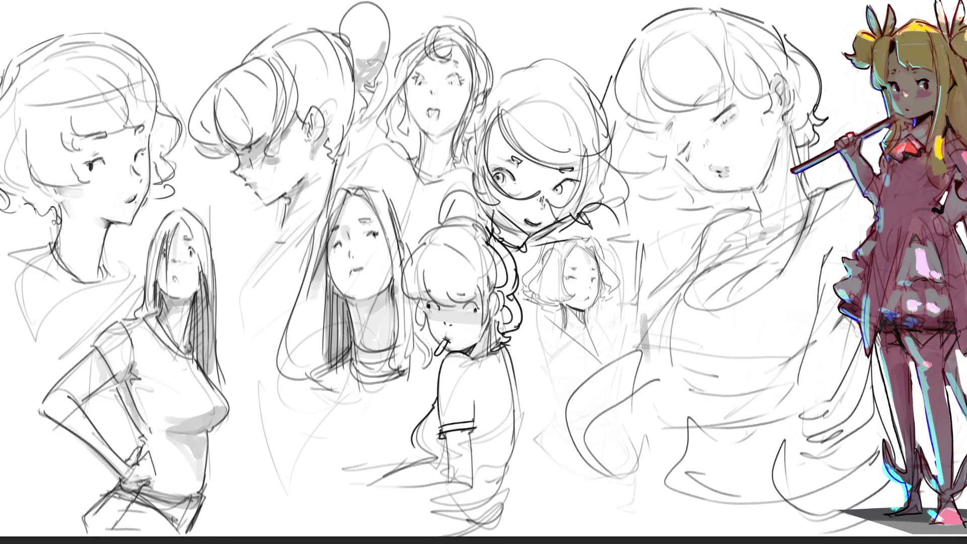
# Shift the sketch studies slightly left with Free Transform and confirm the new position
pyautogui.hotkey('ctrl', 't')
pyautogui.moveTo(681, 253); pyautogui.dragTo(592, 252)
pyautogui.hotkey('ctrl', 'd')
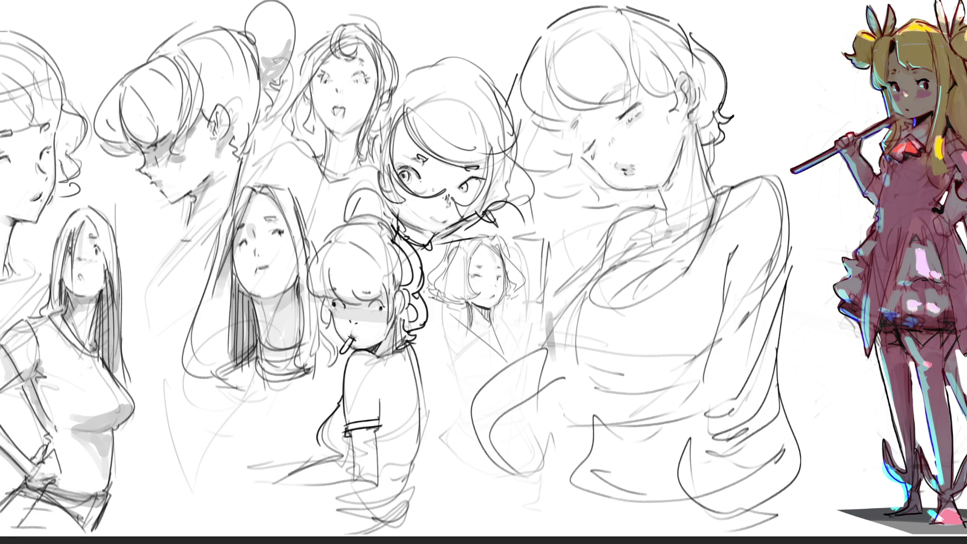
# Darken the large head's jaw and neck lines and add strokes around the ear and hair
pyautogui.moveTo(398, 219)
pyautogui.mouseDown()
pyautogui.moveTo(427, 233)
pyautogui.moveTo(462, 213)
pyautogui.moveTo(430, 217)
pyautogui.mouseUp()
pyautogui.moveTo(678, 153); pyautogui.dragTo(661, 194)
pyautogui.moveTo(682, 149); pyautogui.dragTo(666, 201)
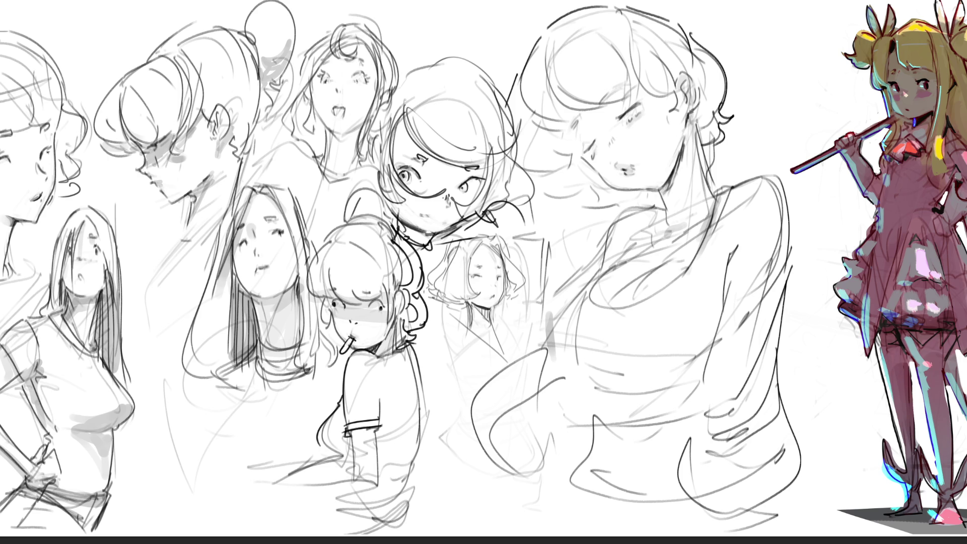
pyautogui.moveTo(692, 106); pyautogui.dragTo(698, 135)
pyautogui.moveTo(698, 127); pyautogui.dragTo(712, 128)
pyautogui.moveTo(699, 130)
pyautogui.mouseDown()
pyautogui.moveTo(708, 150)
pyautogui.moveTo(695, 164)
pyautogui.moveTo(700, 182)
pyautogui.moveTo(663, 223)
pyautogui.mouseUp()
# Strengthen the neck, shoulder and collar contours, undo a stray stroke, and add an eye mark
pyautogui.moveTo(710, 179)
pyautogui.mouseDown()
pyautogui.moveTo(719, 208)
pyautogui.moveTo(734, 182)
pyautogui.moveTo(687, 282)
pyautogui.moveTo(671, 293)
pyautogui.mouseUp()
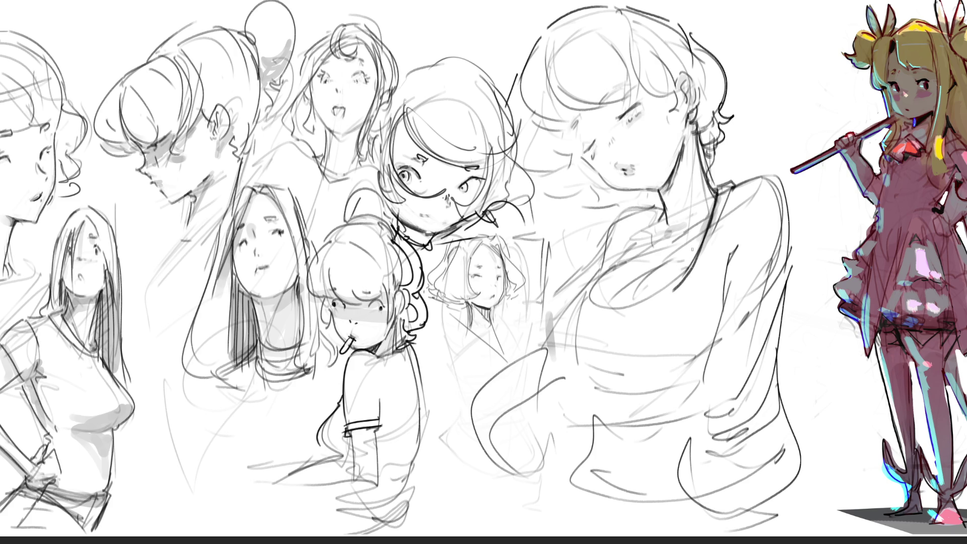
pyautogui.moveTo(661, 209); pyautogui.dragTo(625, 261)
pyautogui.moveTo(658, 217)
pyautogui.mouseDown()
pyautogui.moveTo(665, 231)
pyautogui.moveTo(663, 223)
pyautogui.moveTo(591, 287)
pyautogui.moveTo(589, 301)
pyautogui.mouseUp()
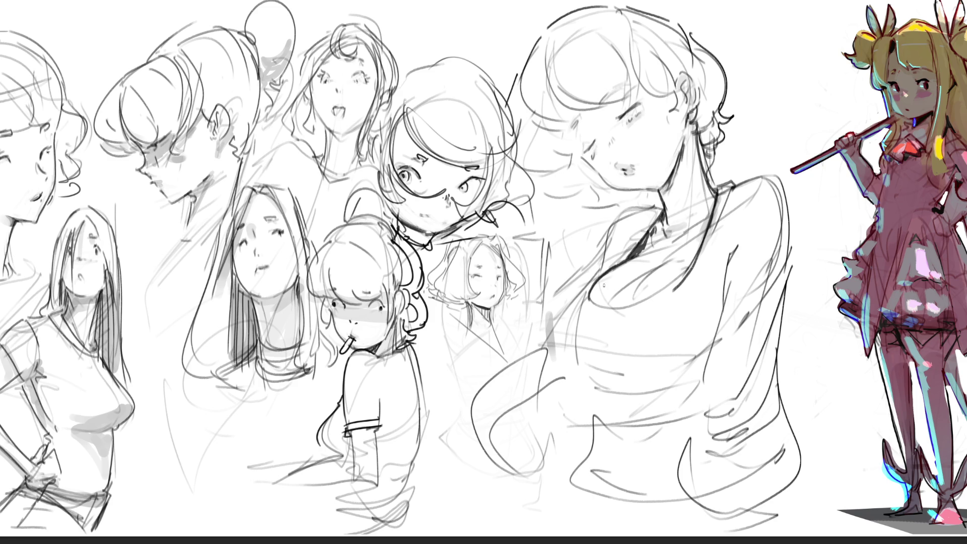
pyautogui.hotkey('ctrl', 'z')
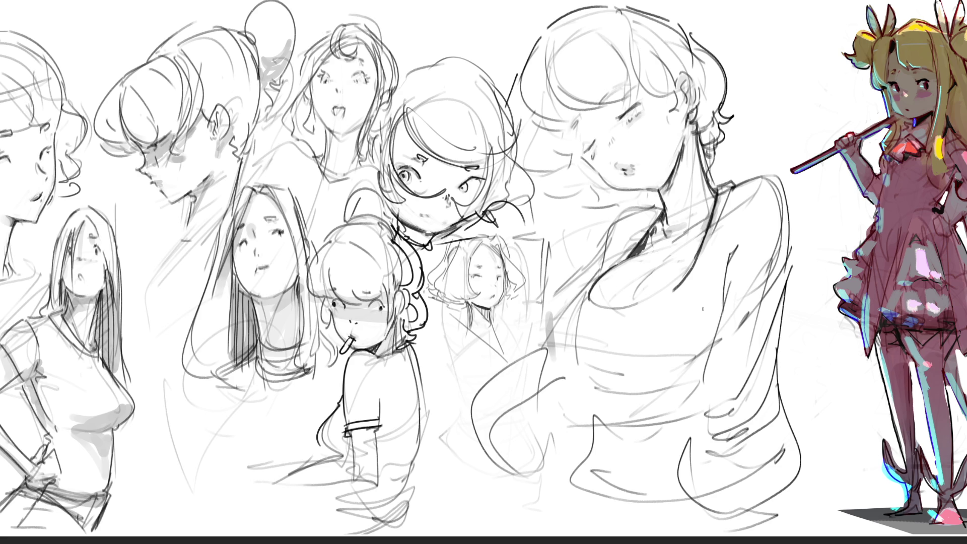
pyautogui.moveTo(572, 126); pyautogui.dragTo(576, 120)
# Try several hair strands on the large head, undoing each unsatisfying attempt
pyautogui.moveTo(626, 26); pyautogui.dragTo(662, 95)
pyautogui.hotkey('ctrl', 'z')
pyautogui.moveTo(632, 35); pyautogui.dragTo(673, 94)
pyautogui.hotkey('ctrl', 'z')
pyautogui.moveTo(650, 48)
pyautogui.mouseDown()
pyautogui.moveTo(665, 86)
pyautogui.moveTo(674, 86)
pyautogui.mouseUp()
pyautogui.hotkey('ctrl', 'z')
pyautogui.moveTo(681, 52); pyautogui.dragTo(713, 114)
pyautogui.hotkey('ctrl', 'z')
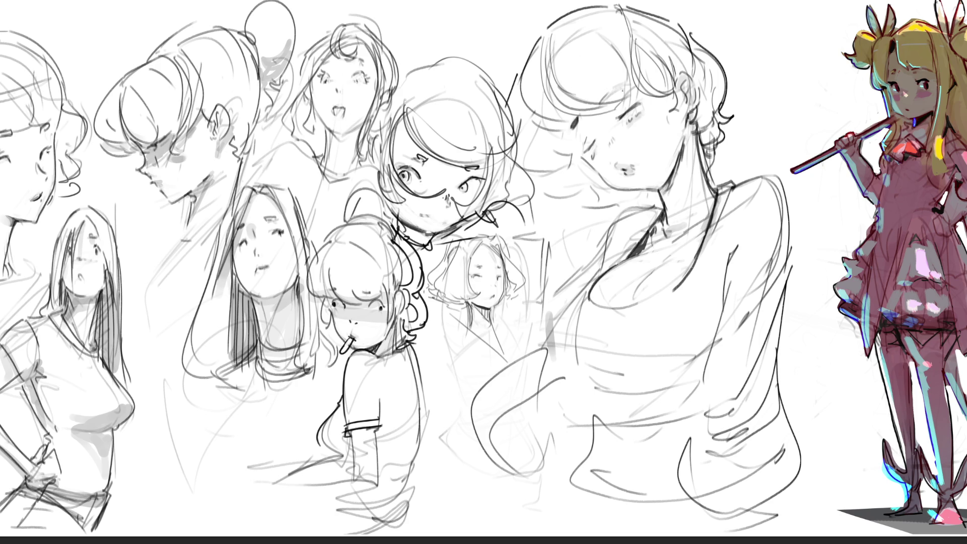
# Draw a firmer left head contour and short cheek and jaw strokes, undoing rejected ones
pyautogui.moveTo(539, 29); pyautogui.dragTo(514, 103)
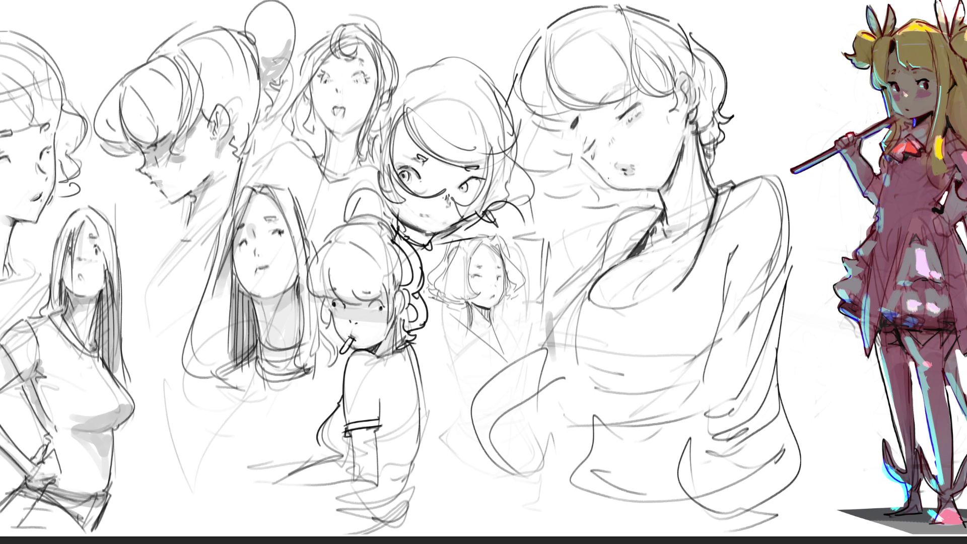
pyautogui.moveTo(518, 74); pyautogui.dragTo(512, 151)
pyautogui.moveTo(511, 102); pyautogui.dragTo(548, 170)
pyautogui.moveTo(514, 88)
pyautogui.mouseDown()
pyautogui.moveTo(533, 141)
pyautogui.moveTo(574, 186)
pyautogui.moveTo(561, 154)
pyautogui.mouseUp()
pyautogui.hotkey('ctrl', 'z')
pyautogui.hotkey('ctrl', 'z')
pyautogui.moveTo(533, 190)
pyautogui.mouseDown()
pyautogui.moveTo(579, 204)
pyautogui.moveTo(587, 191)
pyautogui.moveTo(604, 207)
pyautogui.moveTo(613, 192)
pyautogui.moveTo(640, 204)
pyautogui.mouseUp()
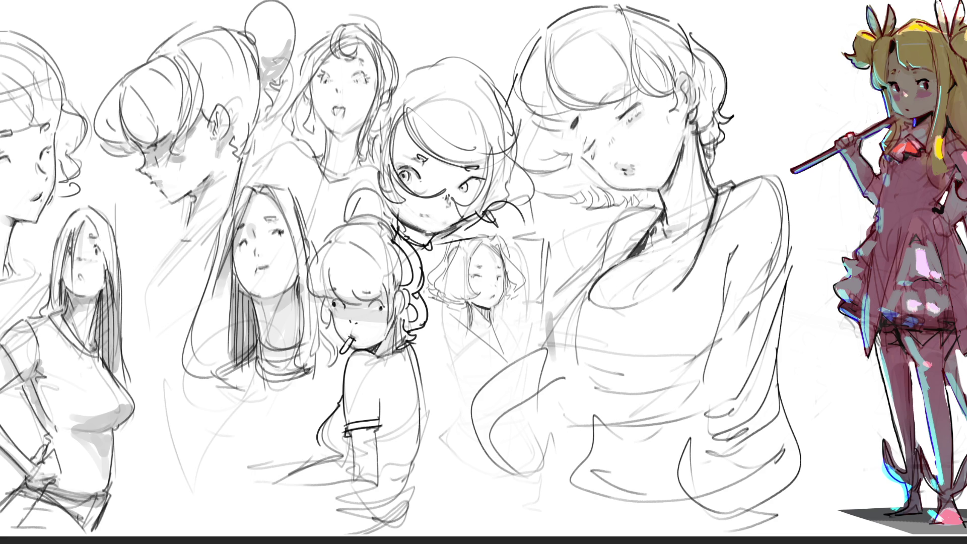
pyautogui.hotkey('ctrl', 'z')
# Outline the shoulder and arm down the right side and curve a line down the torso
pyautogui.moveTo(753, 176)
pyautogui.mouseDown()
pyautogui.moveTo(769, 171)
pyautogui.moveTo(799, 260)
pyautogui.moveTo(759, 408)
pyautogui.mouseUp()
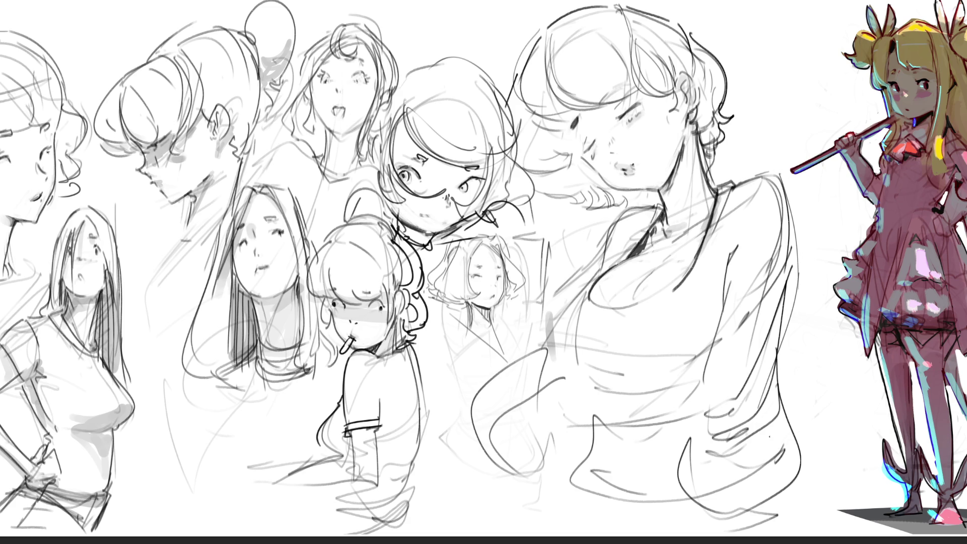
pyautogui.moveTo(743, 232)
pyautogui.mouseDown()
pyautogui.moveTo(727, 261)
pyautogui.moveTo(725, 353)
pyautogui.mouseUp()
pyautogui.moveTo(731, 267); pyautogui.dragTo(719, 352)
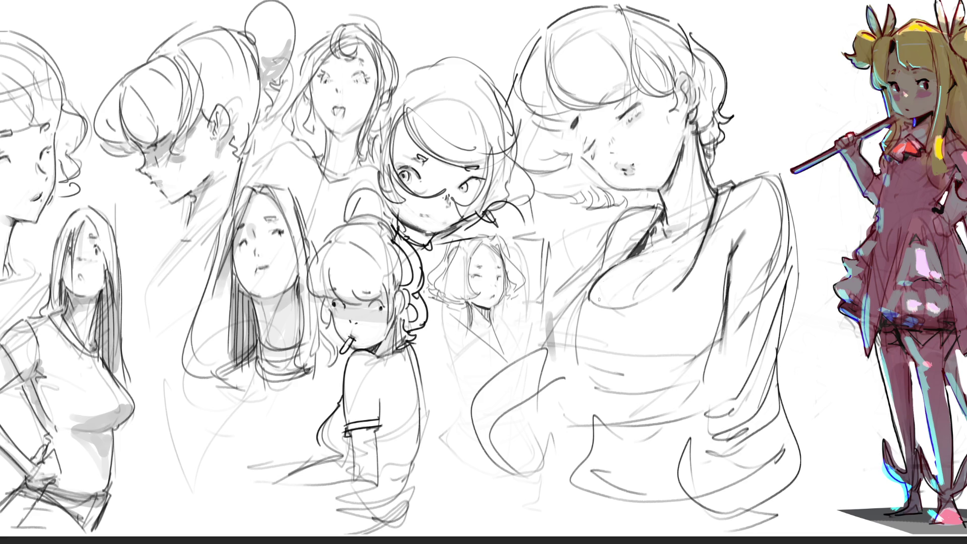
pyautogui.moveTo(584, 301)
pyautogui.mouseDown()
pyautogui.moveTo(583, 352)
pyautogui.moveTo(596, 377)
pyautogui.moveTo(649, 382)
pyautogui.mouseUp()
# Rough in the torso's right edge, lower-body curves and hatching, then firm up ear and cheek edges
pyautogui.moveTo(591, 390); pyautogui.dragTo(626, 410)
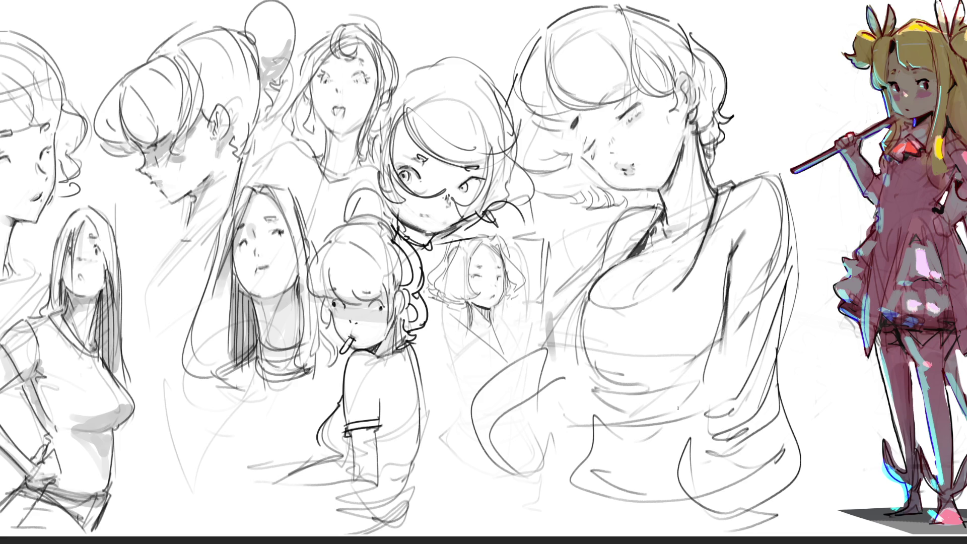
pyautogui.hotkey('ctrl', 'z')
pyautogui.moveTo(785, 221); pyautogui.dragTo(788, 367)
pyautogui.moveTo(793, 284)
pyautogui.mouseDown()
pyautogui.moveTo(778, 398)
pyautogui.moveTo(820, 484)
pyautogui.mouseUp()
pyautogui.moveTo(786, 395); pyautogui.dragTo(770, 521)
pyautogui.moveTo(697, 432); pyautogui.dragTo(713, 528)
pyautogui.moveTo(830, 441); pyautogui.dragTo(838, 491)
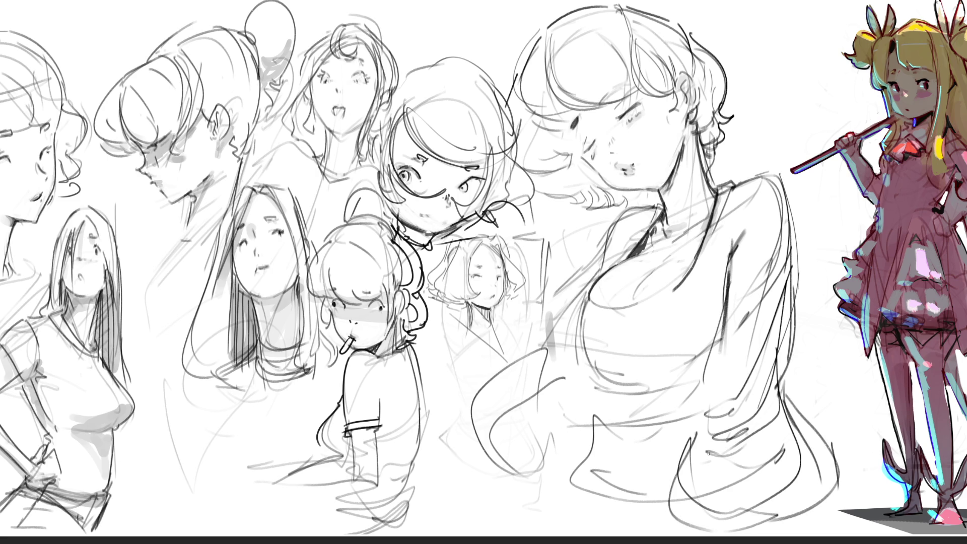
pyautogui.moveTo(553, 403); pyautogui.dragTo(468, 480)
pyautogui.moveTo(558, 425); pyautogui.dragTo(534, 366)
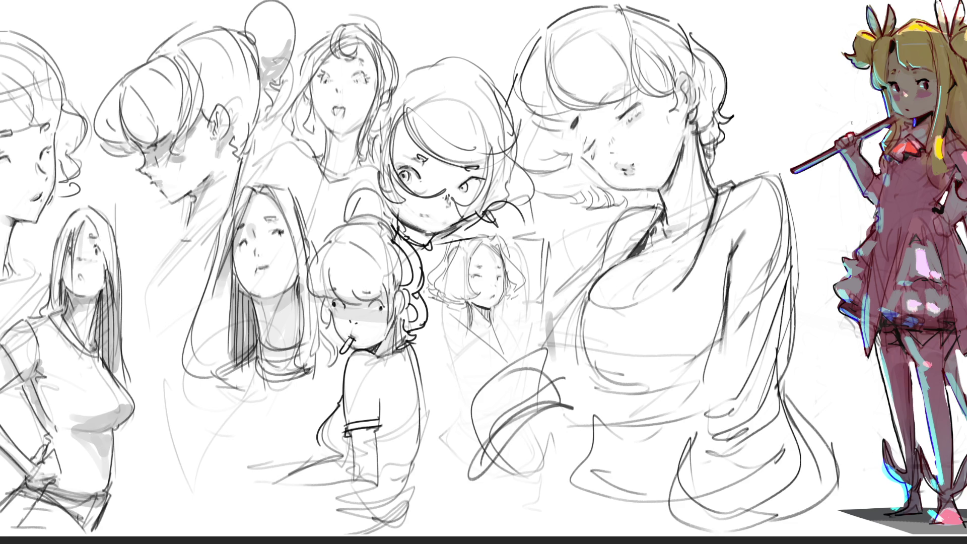
pyautogui.moveTo(680, 84); pyautogui.dragTo(678, 113)
pyautogui.moveTo(580, 159)
pyautogui.mouseDown()
pyautogui.moveTo(575, 178)
pyautogui.moveTo(593, 180)
pyautogui.mouseUp()
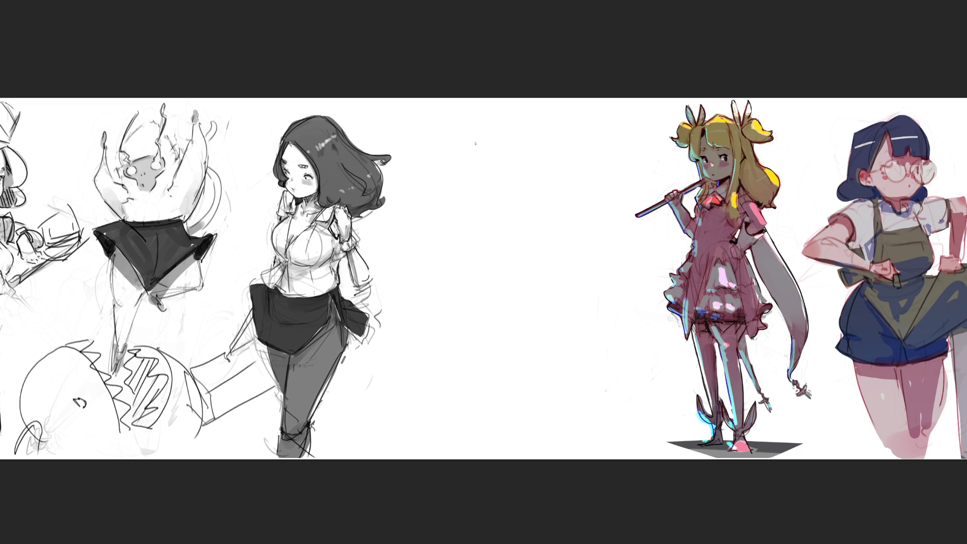
# Start the centre gesture figure's head, upper body curves and torso outline
pyautogui.moveTo(477, 153)
pyautogui.mouseDown()
pyautogui.moveTo(477, 129)
pyautogui.moveTo(488, 124)
pyautogui.moveTo(505, 163)
pyautogui.mouseUp()
pyautogui.moveTo(475, 123); pyautogui.dragTo(522, 273)
pyautogui.moveTo(463, 212); pyautogui.dragTo(485, 204)
pyautogui.moveTo(462, 217)
pyautogui.mouseDown()
pyautogui.moveTo(478, 265)
pyautogui.moveTo(520, 207)
pyautogui.mouseUp()
pyautogui.moveTo(527, 201)
pyautogui.mouseDown()
pyautogui.moveTo(525, 262)
pyautogui.moveTo(500, 306)
pyautogui.mouseUp()
pyautogui.moveTo(511, 302); pyautogui.dragTo(526, 311)
# Shape the hip curves and draw the figure's legs down to the feet
pyautogui.moveTo(525, 263); pyautogui.dragTo(570, 325)
pyautogui.moveTo(483, 303)
pyautogui.mouseDown()
pyautogui.moveTo(503, 335)
pyautogui.moveTo(547, 348)
pyautogui.mouseUp()
pyautogui.moveTo(540, 350); pyautogui.dragTo(567, 344)
pyautogui.moveTo(484, 313); pyautogui.dragTo(541, 352)
pyautogui.moveTo(560, 295); pyautogui.dragTo(526, 433)
pyautogui.moveTo(485, 321); pyautogui.dragTo(511, 437)
pyautogui.moveTo(527, 348); pyautogui.dragTo(530, 433)
pyautogui.moveTo(529, 434); pyautogui.dragTo(562, 410)
pyautogui.moveTo(570, 350); pyautogui.dragTo(562, 409)
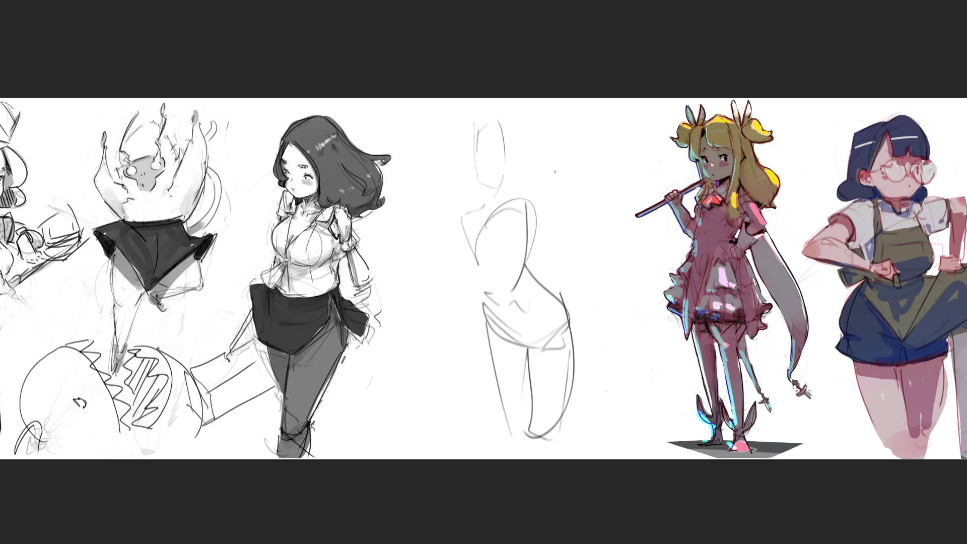
# Draw the long rising arm, mark the torso's left side, and refine the outstretched hand
pyautogui.moveTo(528, 203); pyautogui.dragTo(571, 203)
pyautogui.moveTo(527, 230); pyautogui.dragTo(600, 193)
pyautogui.moveTo(461, 213); pyautogui.dragTo(465, 294)
pyautogui.moveTo(463, 231); pyautogui.dragTo(470, 285)
pyautogui.moveTo(464, 212)
pyautogui.mouseDown()
pyautogui.moveTo(481, 241)
pyautogui.moveTo(467, 297)
pyautogui.mouseUp()
pyautogui.moveTo(481, 232)
pyautogui.mouseDown()
pyautogui.moveTo(602, 179)
pyautogui.moveTo(530, 208)
pyautogui.moveTo(484, 213)
pyautogui.moveTo(508, 210)
pyautogui.mouseUp()
pyautogui.moveTo(600, 170)
pyautogui.mouseDown()
pyautogui.moveTo(560, 177)
pyautogui.moveTo(611, 176)
pyautogui.moveTo(599, 195)
pyautogui.mouseUp()
pyautogui.moveTo(599, 191); pyautogui.dragTo(533, 200)
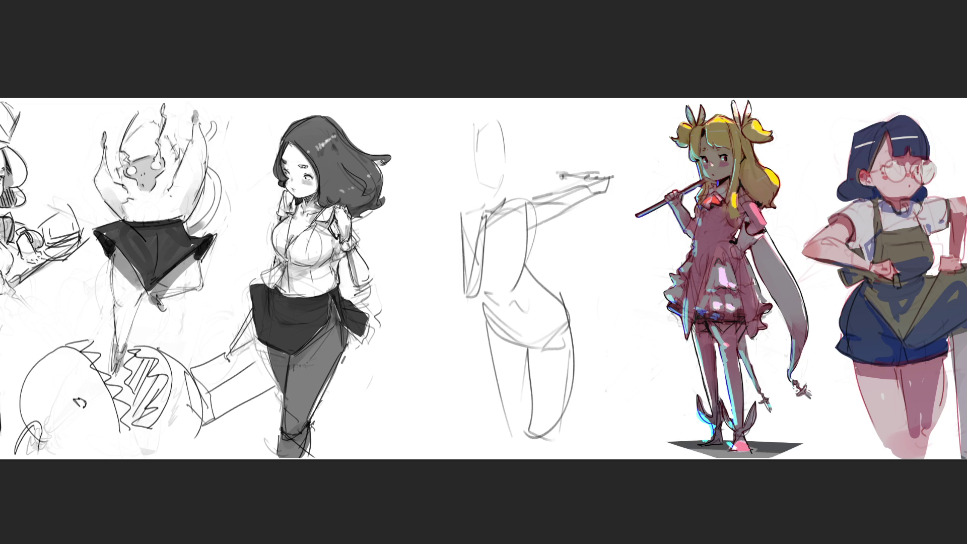
# Sketch the middle figure's shoulder and neck lines and head contour
pyautogui.moveTo(499, 205)
pyautogui.mouseDown()
pyautogui.moveTo(510, 199)
pyautogui.moveTo(516, 209)
pyautogui.moveTo(563, 171)
pyautogui.mouseUp()
pyautogui.moveTo(469, 180); pyautogui.dragTo(489, 188)
pyautogui.moveTo(513, 171)
pyautogui.mouseDown()
pyautogui.moveTo(503, 186)
pyautogui.moveTo(485, 179)
pyautogui.mouseUp()
pyautogui.moveTo(474, 122); pyautogui.dragTo(470, 154)
pyautogui.moveTo(465, 191); pyautogui.dragTo(491, 202)
pyautogui.moveTo(505, 120); pyautogui.dragTo(511, 152)
pyautogui.moveTo(511, 187); pyautogui.dragTo(480, 200)
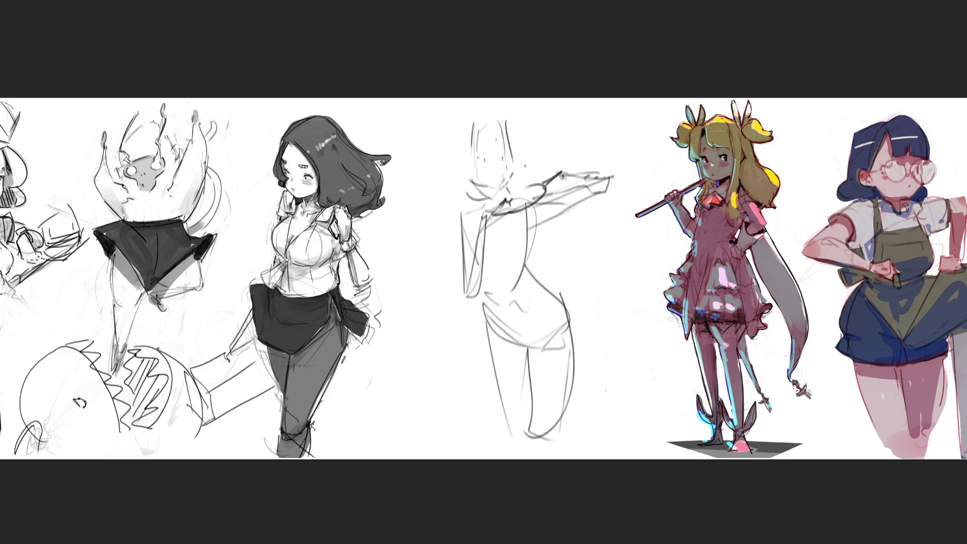
# Outline the head and sketch hair strands above and right of it
pyautogui.moveTo(463, 115)
pyautogui.mouseDown()
pyautogui.moveTo(446, 196)
pyautogui.moveTo(468, 188)
pyautogui.mouseUp()
pyautogui.moveTo(475, 118)
pyautogui.mouseDown()
pyautogui.moveTo(475, 196)
pyautogui.moveTo(484, 105)
pyautogui.moveTo(513, 151)
pyautogui.moveTo(548, 151)
pyautogui.mouseUp()
pyautogui.moveTo(509, 121); pyautogui.dragTo(552, 133)
pyautogui.moveTo(531, 169); pyautogui.dragTo(566, 131)
pyautogui.moveTo(567, 149); pyautogui.dragTo(582, 126)
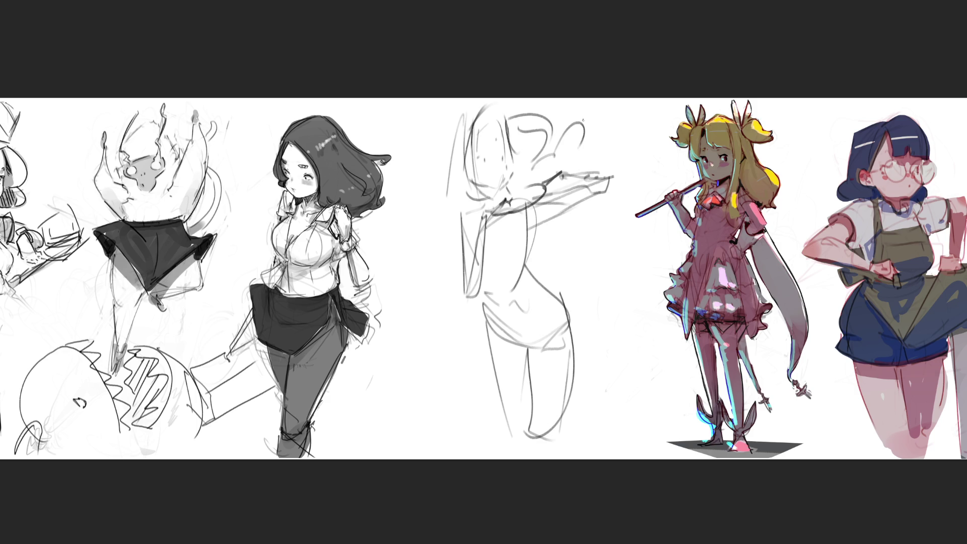
# Redraw the torso, waist and hip contours and both leg lines down to the feet
pyautogui.moveTo(475, 209); pyautogui.dragTo(474, 240)
pyautogui.moveTo(473, 207)
pyautogui.mouseDown()
pyautogui.moveTo(507, 188)
pyautogui.moveTo(526, 237)
pyautogui.moveTo(521, 269)
pyautogui.moveTo(561, 293)
pyautogui.mouseUp()
pyautogui.moveTo(476, 304)
pyautogui.mouseDown()
pyautogui.moveTo(533, 348)
pyautogui.moveTo(565, 314)
pyautogui.mouseUp()
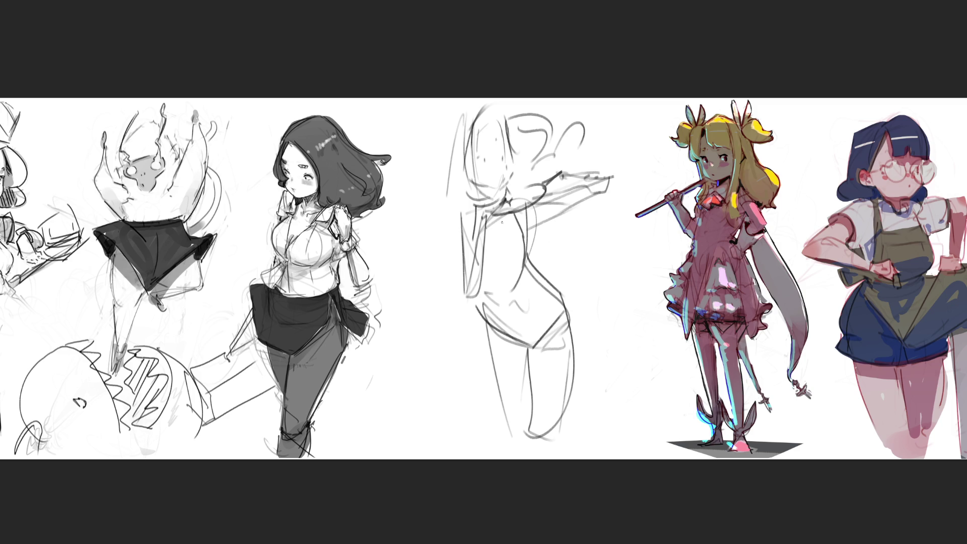
pyautogui.moveTo(494, 219)
pyautogui.mouseDown()
pyautogui.moveTo(497, 266)
pyautogui.moveTo(528, 337)
pyautogui.moveTo(508, 237)
pyautogui.moveTo(554, 328)
pyautogui.moveTo(516, 237)
pyautogui.moveTo(485, 245)
pyautogui.moveTo(503, 321)
pyautogui.mouseUp()
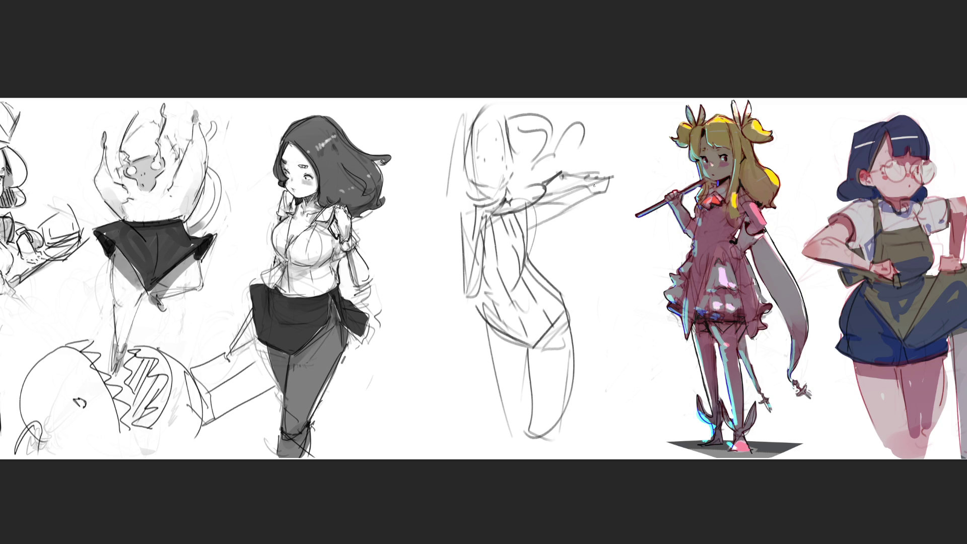
pyautogui.moveTo(565, 294)
pyautogui.mouseDown()
pyautogui.moveTo(577, 331)
pyautogui.moveTo(535, 350)
pyautogui.mouseUp()
pyautogui.moveTo(582, 331); pyautogui.dragTo(556, 435)
pyautogui.moveTo(529, 354); pyautogui.dragTo(544, 448)
pyautogui.moveTo(482, 317)
pyautogui.mouseDown()
pyautogui.moveTo(511, 439)
pyautogui.moveTo(528, 446)
pyautogui.mouseUp()
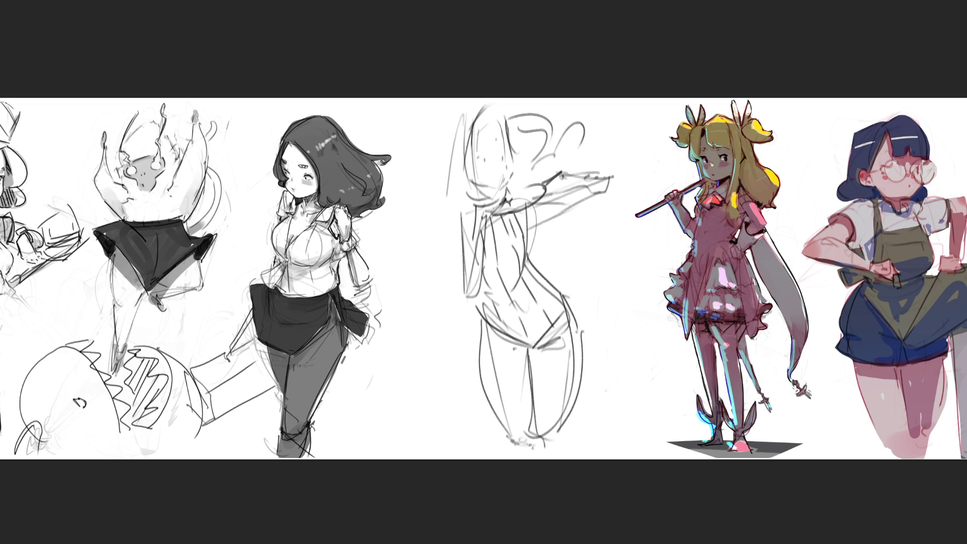
# Sketch the raised arm line, neck strokes and the left torso contour
pyautogui.moveTo(531, 227)
pyautogui.mouseDown()
pyautogui.moveTo(526, 259)
pyautogui.moveTo(578, 195)
pyautogui.moveTo(569, 183)
pyautogui.mouseUp()
pyautogui.moveTo(483, 214)
pyautogui.mouseDown()
pyautogui.moveTo(497, 198)
pyautogui.moveTo(483, 226)
pyautogui.moveTo(484, 264)
pyautogui.mouseUp()
pyautogui.moveTo(477, 230); pyautogui.dragTo(465, 273)
pyautogui.moveTo(485, 246)
pyautogui.mouseDown()
pyautogui.moveTo(480, 290)
pyautogui.moveTo(467, 295)
pyautogui.mouseUp()
pyautogui.moveTo(463, 219); pyautogui.dragTo(460, 277)
pyautogui.moveTo(452, 241)
pyautogui.mouseDown()
pyautogui.moveTo(453, 222)
pyautogui.moveTo(477, 204)
pyautogui.moveTo(553, 210)
pyautogui.mouseUp()
# Refine the raised arm and hand, and mark details on the face and neck
pyautogui.moveTo(556, 174)
pyautogui.mouseDown()
pyautogui.moveTo(553, 185)
pyautogui.moveTo(562, 163)
pyautogui.moveTo(572, 173)
pyautogui.moveTo(612, 175)
pyautogui.moveTo(609, 187)
pyautogui.mouseUp()
pyautogui.moveTo(566, 184); pyautogui.dragTo(603, 179)
pyautogui.moveTo(550, 193)
pyautogui.mouseDown()
pyautogui.moveTo(571, 180)
pyautogui.moveTo(565, 190)
pyautogui.mouseUp()
pyautogui.moveTo(609, 175); pyautogui.dragTo(551, 223)
pyautogui.moveTo(573, 184)
pyautogui.mouseDown()
pyautogui.moveTo(611, 174)
pyautogui.moveTo(614, 161)
pyautogui.moveTo(610, 175)
pyautogui.mouseUp()
pyautogui.moveTo(496, 190); pyautogui.dragTo(494, 196)
pyautogui.moveTo(490, 189); pyautogui.dragTo(496, 200)
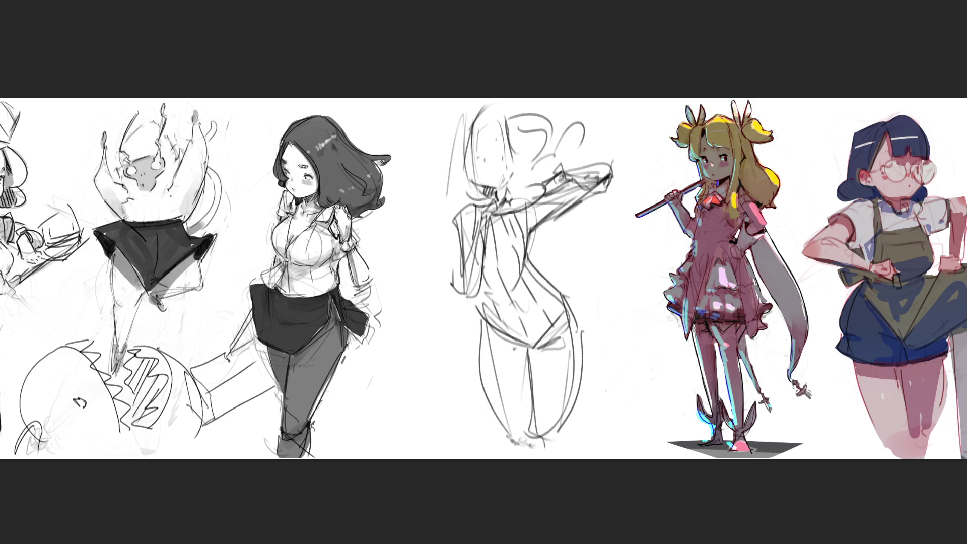
# Draw long lines down the figure's left side and sketch the head top and curved arm lines
pyautogui.moveTo(458, 109)
pyautogui.mouseDown()
pyautogui.moveTo(436, 269)
pyautogui.moveTo(414, 282)
pyautogui.mouseUp()
pyautogui.moveTo(453, 224)
pyautogui.mouseDown()
pyautogui.moveTo(433, 308)
pyautogui.moveTo(491, 98)
pyautogui.moveTo(445, 124)
pyautogui.mouseUp()
pyautogui.moveTo(501, 98)
pyautogui.mouseDown()
pyautogui.moveTo(518, 147)
pyautogui.moveTo(546, 146)
pyautogui.mouseUp()
pyautogui.moveTo(584, 200); pyautogui.dragTo(567, 254)
pyautogui.moveTo(605, 223); pyautogui.dragTo(596, 292)
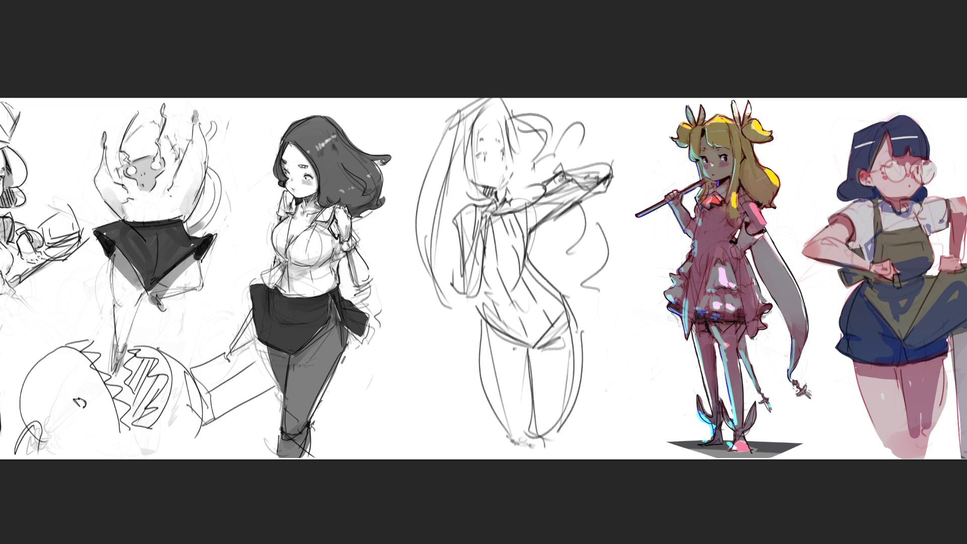
pyautogui.moveTo(504, 168); pyautogui.dragTo(509, 183)
# Redraw the long left hair curve and the face's left side, adding strokes right of the face
pyautogui.moveTo(450, 114); pyautogui.dragTo(411, 211)
pyautogui.hotkey('ctrl', 'z')
pyautogui.moveTo(454, 110); pyautogui.dragTo(516, 100)
pyautogui.moveTo(455, 111)
pyautogui.mouseDown()
pyautogui.moveTo(407, 242)
pyautogui.moveTo(453, 303)
pyautogui.mouseUp()
pyautogui.moveTo(473, 132); pyautogui.dragTo(475, 192)
pyautogui.hotkey('ctrl', 'z')
pyautogui.moveTo(474, 130)
pyautogui.mouseDown()
pyautogui.moveTo(474, 194)
pyautogui.moveTo(486, 203)
pyautogui.mouseUp()
pyautogui.moveTo(501, 123); pyautogui.dragTo(528, 191)
pyautogui.moveTo(511, 129); pyautogui.dragTo(527, 157)
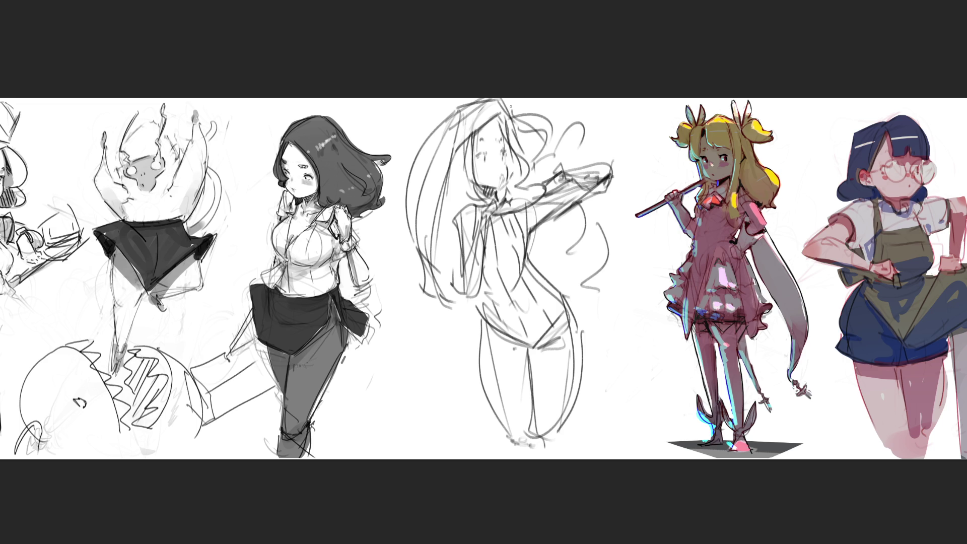
# Draw curly hair flowing down both sides, curling out to the lower right
pyautogui.moveTo(518, 117); pyautogui.dragTo(592, 159)
pyautogui.moveTo(607, 192)
pyautogui.mouseDown()
pyautogui.moveTo(600, 244)
pyautogui.moveTo(573, 273)
pyautogui.mouseUp()
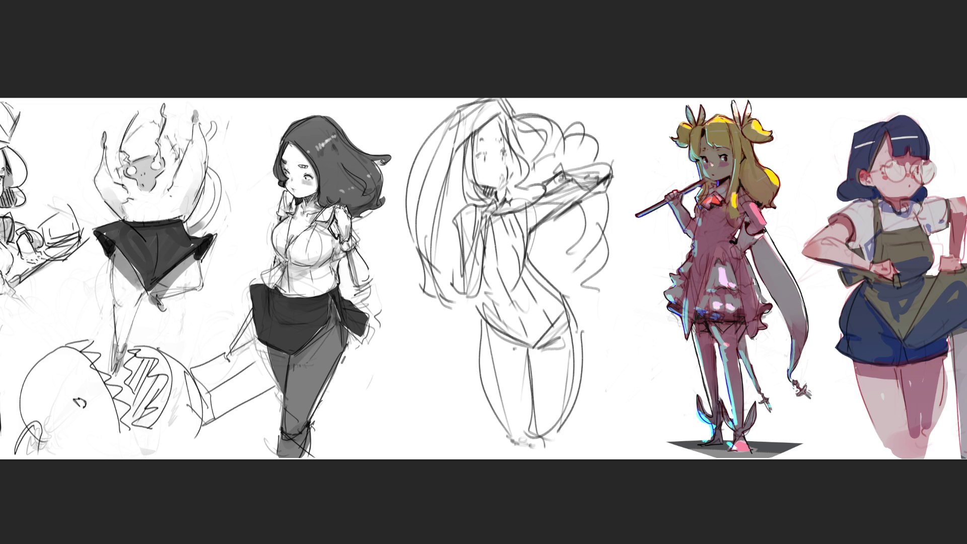
pyautogui.moveTo(455, 227); pyautogui.dragTo(438, 301)
pyautogui.moveTo(591, 220); pyautogui.dragTo(555, 291)
pyautogui.moveTo(440, 280); pyautogui.dragTo(412, 336)
pyautogui.moveTo(454, 317); pyautogui.dragTo(463, 346)
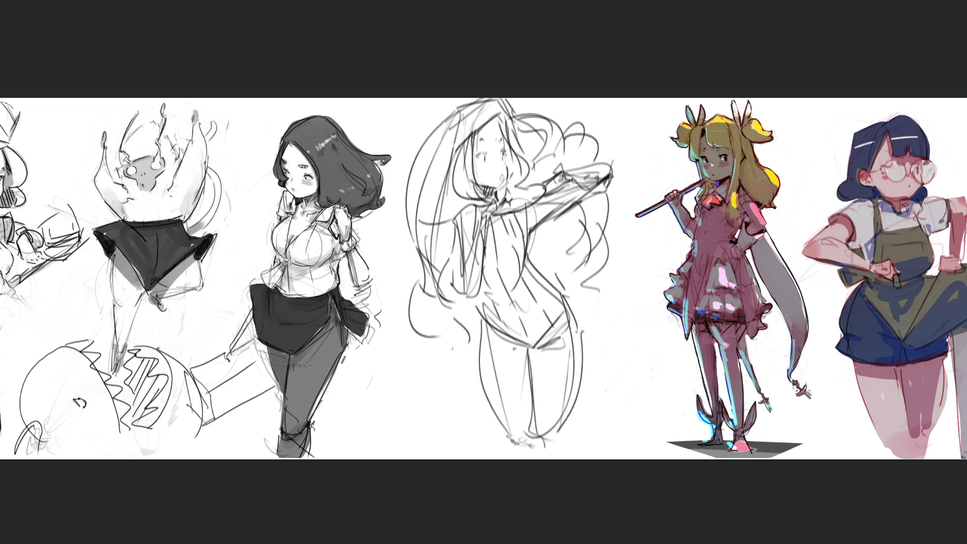
pyautogui.moveTo(587, 291); pyautogui.dragTo(604, 346)
pyautogui.moveTo(620, 363); pyautogui.dragTo(633, 381)
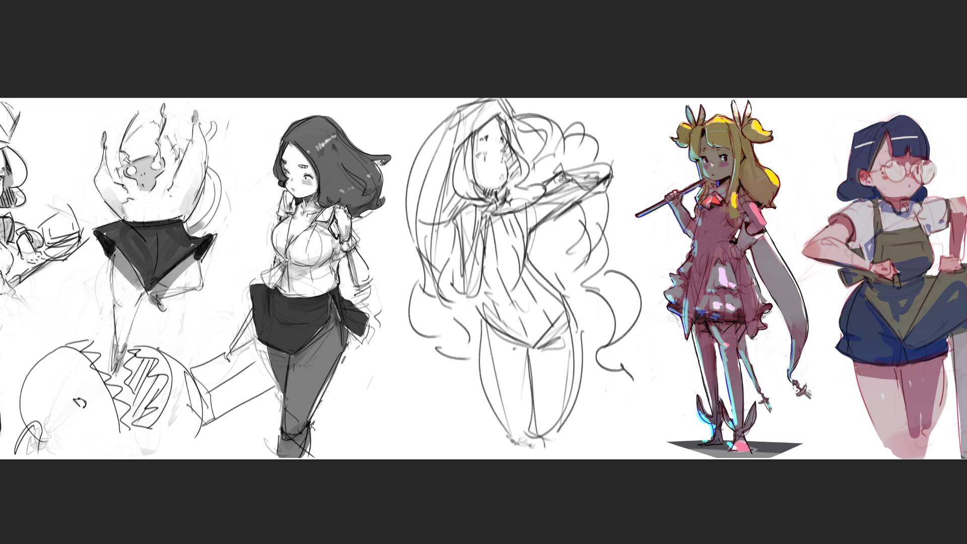
# Hatch shading onto the torso and hair and sketch the collar and arm
pyautogui.moveTo(439, 262); pyautogui.dragTo(454, 235)
pyautogui.moveTo(526, 156); pyautogui.dragTo(543, 134)
pyautogui.moveTo(531, 180)
pyautogui.mouseDown()
pyautogui.moveTo(545, 162)
pyautogui.moveTo(535, 191)
pyautogui.moveTo(521, 189)
pyautogui.moveTo(538, 191)
pyautogui.moveTo(502, 203)
pyautogui.moveTo(522, 214)
pyautogui.moveTo(543, 200)
pyautogui.moveTo(496, 216)
pyautogui.moveTo(541, 200)
pyautogui.moveTo(542, 192)
pyautogui.moveTo(511, 198)
pyautogui.moveTo(550, 193)
pyautogui.moveTo(556, 173)
pyautogui.mouseUp()
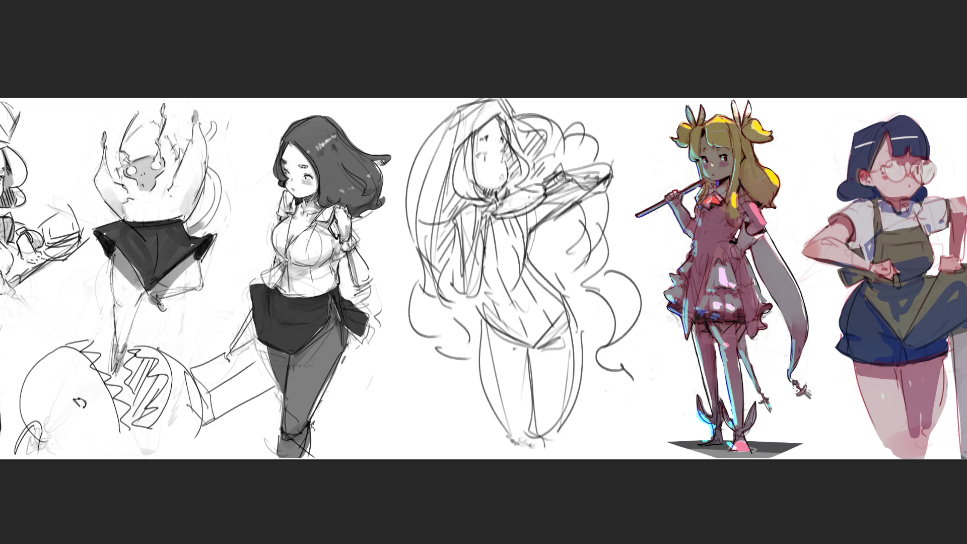
pyautogui.moveTo(481, 205)
pyautogui.mouseDown()
pyautogui.moveTo(495, 217)
pyautogui.moveTo(496, 244)
pyautogui.moveTo(474, 245)
pyautogui.moveTo(498, 194)
pyautogui.moveTo(509, 208)
pyautogui.moveTo(494, 218)
pyautogui.moveTo(503, 209)
pyautogui.mouseUp()
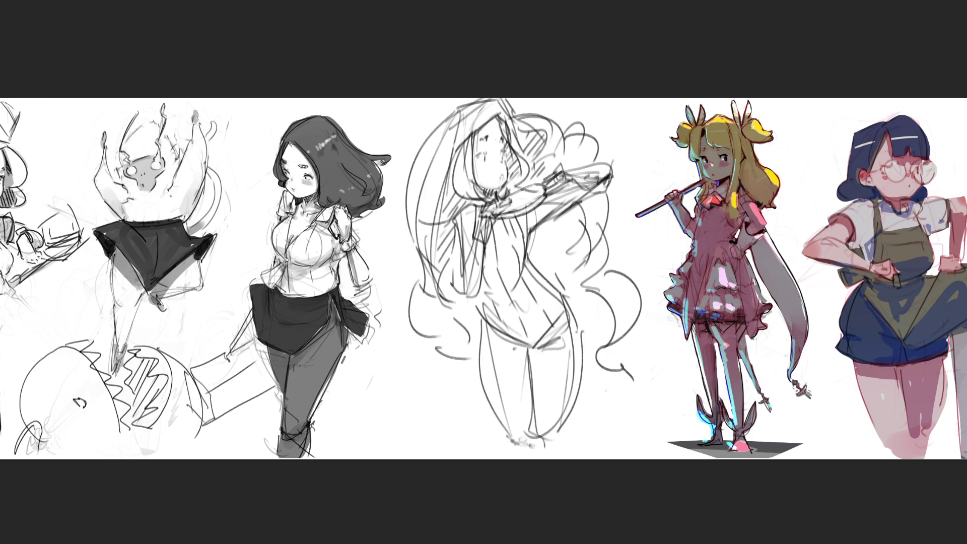
# Detail the hand and broom head, outline the feet, then select and rotate the centre sketch slightly clockwise
pyautogui.moveTo(558, 162); pyautogui.dragTo(552, 176)
pyautogui.moveTo(554, 175); pyautogui.dragTo(550, 193)
pyautogui.moveTo(565, 186)
pyautogui.mouseDown()
pyautogui.moveTo(552, 193)
pyautogui.moveTo(563, 177)
pyautogui.moveTo(567, 190)
pyautogui.moveTo(571, 174)
pyautogui.moveTo(579, 186)
pyautogui.mouseUp()
pyautogui.moveTo(581, 186)
pyautogui.mouseDown()
pyautogui.moveTo(571, 192)
pyautogui.moveTo(576, 167)
pyautogui.mouseUp()
pyautogui.moveTo(595, 159)
pyautogui.mouseDown()
pyautogui.moveTo(583, 165)
pyautogui.moveTo(588, 193)
pyautogui.moveTo(566, 209)
pyautogui.moveTo(571, 193)
pyautogui.moveTo(603, 188)
pyautogui.moveTo(608, 177)
pyautogui.moveTo(598, 176)
pyautogui.moveTo(552, 216)
pyautogui.mouseUp()
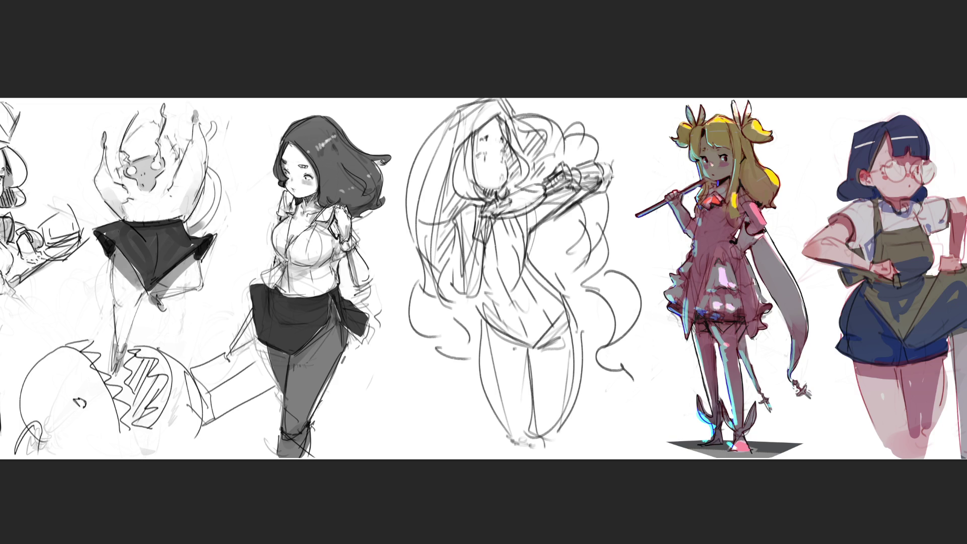
pyautogui.moveTo(516, 445)
pyautogui.mouseDown()
pyautogui.moveTo(551, 446)
pyautogui.moveTo(599, 403)
pyautogui.moveTo(589, 435)
pyautogui.moveTo(599, 397)
pyautogui.moveTo(587, 378)
pyautogui.moveTo(599, 402)
pyautogui.moveTo(544, 429)
pyautogui.moveTo(468, 383)
pyautogui.moveTo(453, 428)
pyautogui.moveTo(475, 435)
pyautogui.moveTo(629, 413)
pyautogui.moveTo(480, 416)
pyautogui.mouseUp()
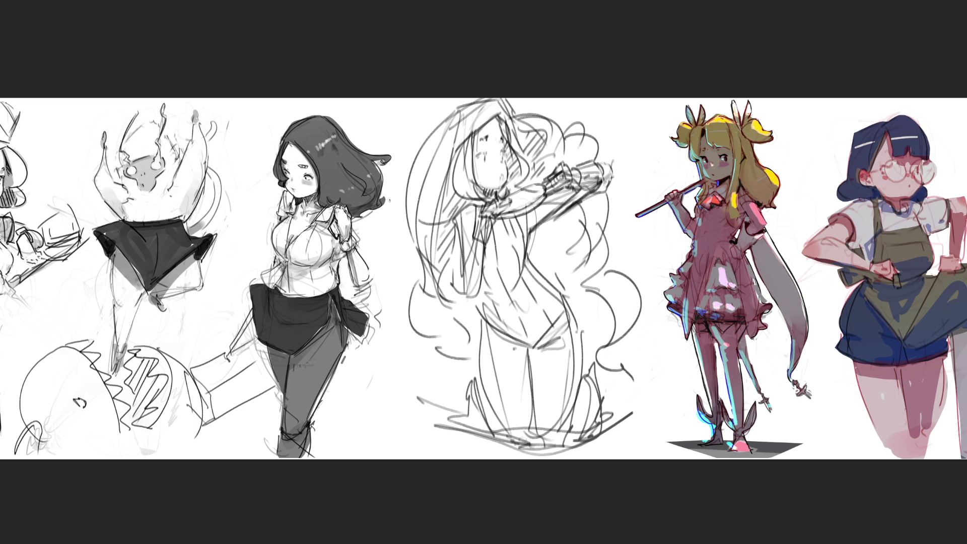
pyautogui.moveTo(639, 146)
pyautogui.mouseDown()
pyautogui.moveTo(518, 76)
pyautogui.moveTo(397, 166)
pyautogui.moveTo(423, 383)
pyautogui.moveTo(534, 260)
pyautogui.moveTo(566, 250)
pyautogui.moveTo(623, 202)
pyautogui.moveTo(635, 161)
pyautogui.moveTo(620, 151)
pyautogui.mouseUp()
pyautogui.hotkey('ctrl', 't')
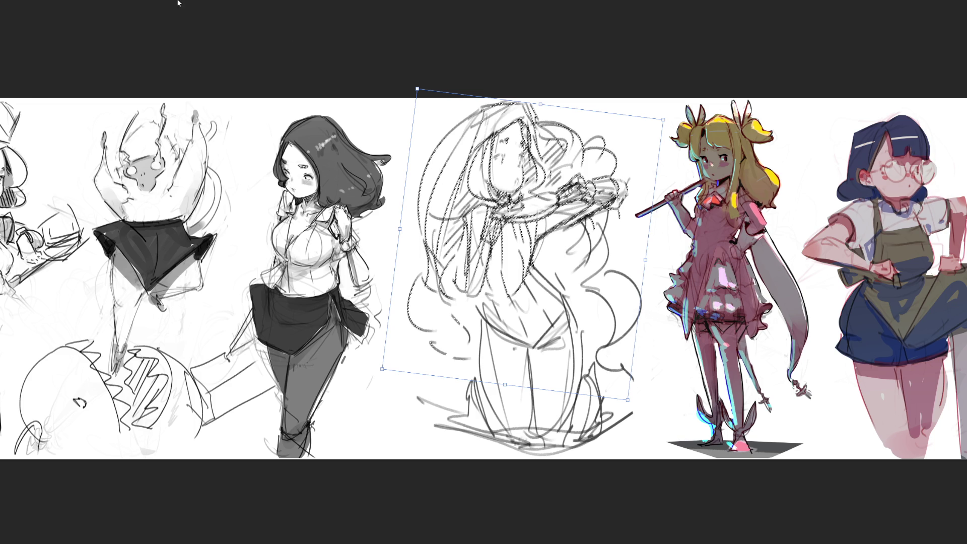
# Apply the slight clockwise tilt, then draw long hair curving down both sides of the sketch
pyautogui.press('Return')
pyautogui.hotkey('ctrl', 'd')
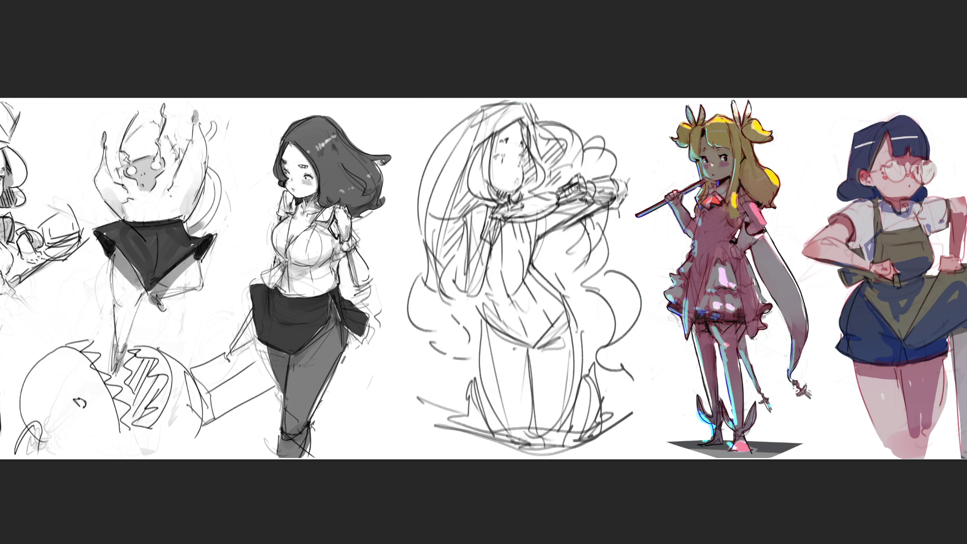
pyautogui.moveTo(459, 109); pyautogui.dragTo(421, 227)
pyautogui.moveTo(478, 108)
pyautogui.mouseDown()
pyautogui.moveTo(417, 234)
pyautogui.moveTo(426, 272)
pyautogui.mouseUp()
pyautogui.moveTo(530, 102)
pyautogui.mouseDown()
pyautogui.moveTo(544, 120)
pyautogui.moveTo(582, 122)
pyautogui.moveTo(622, 178)
pyautogui.mouseUp()
pyautogui.moveTo(422, 256)
pyautogui.mouseDown()
pyautogui.moveTo(405, 340)
pyautogui.moveTo(436, 363)
pyautogui.mouseUp()
pyautogui.moveTo(608, 236); pyautogui.dragTo(641, 374)
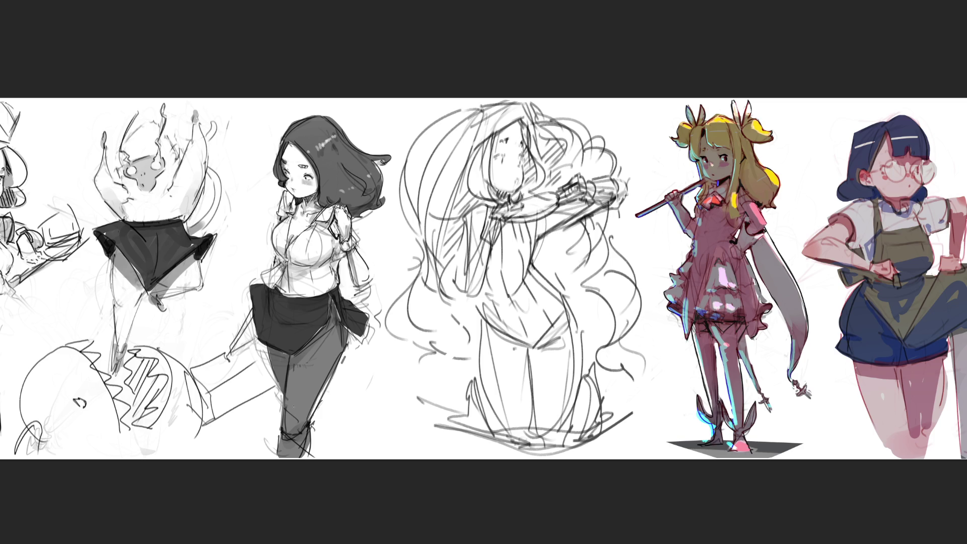
# Soften the lines around the broom and darken the hand, wrist and arm contours
pyautogui.moveTo(599, 186)
pyautogui.mouseDown()
pyautogui.moveTo(608, 181)
pyautogui.moveTo(609, 191)
pyautogui.moveTo(568, 213)
pyautogui.mouseUp()
pyautogui.moveTo(493, 212)
pyautogui.mouseDown()
pyautogui.moveTo(503, 198)
pyautogui.moveTo(469, 252)
pyautogui.moveTo(468, 286)
pyautogui.moveTo(485, 248)
pyautogui.mouseUp()
pyautogui.moveTo(468, 285); pyautogui.dragTo(476, 275)
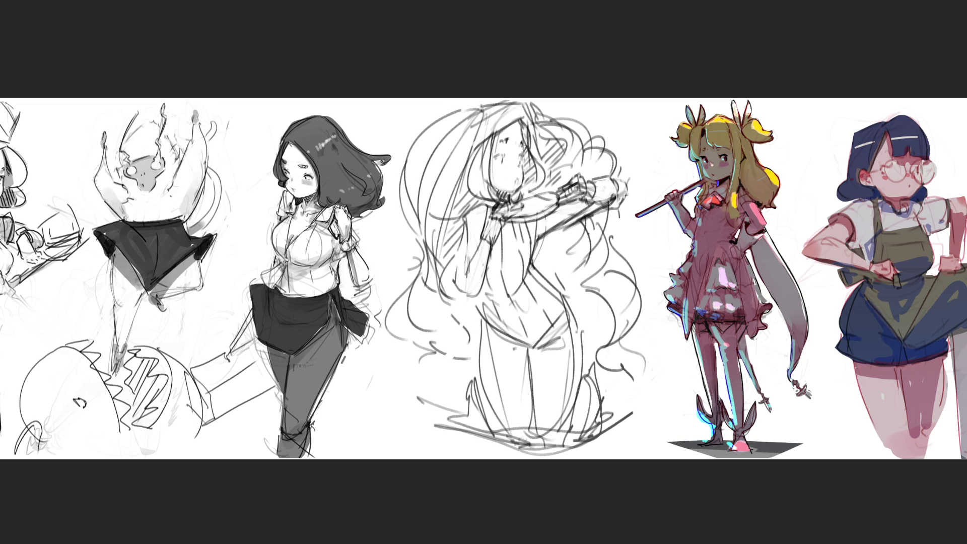
pyautogui.moveTo(490, 203)
pyautogui.mouseDown()
pyautogui.moveTo(482, 202)
pyautogui.moveTo(468, 246)
pyautogui.mouseUp()
pyautogui.moveTo(464, 219); pyautogui.dragTo(460, 277)
pyautogui.moveTo(491, 204); pyautogui.dragTo(486, 221)
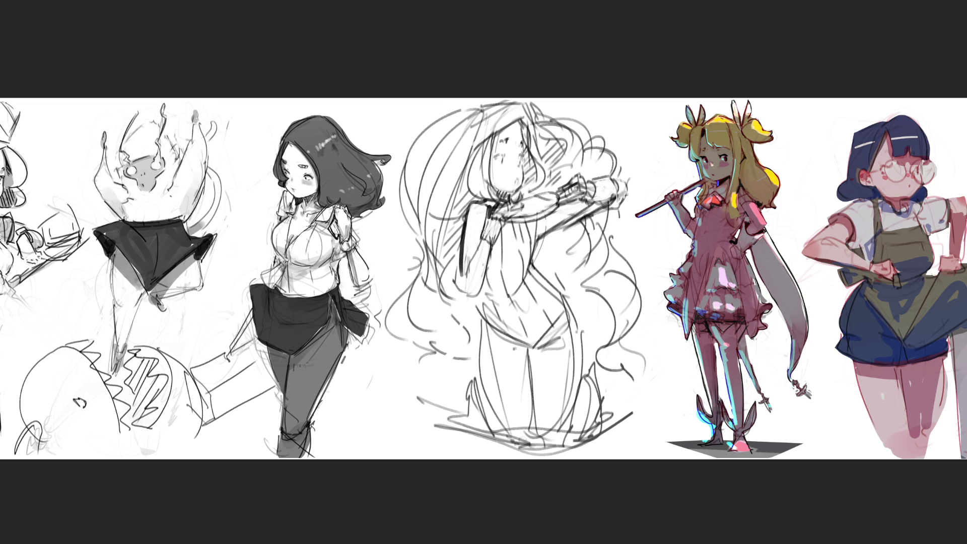
pyautogui.hotkey('ctrl', 'z')
# Rework the side line and arm contour, undoing the strokes that don't fit
pyautogui.moveTo(526, 223)
pyautogui.mouseDown()
pyautogui.moveTo(536, 261)
pyautogui.moveTo(514, 272)
pyautogui.mouseUp()
pyautogui.hotkey('ctrl', 'z')
pyautogui.hotkey('ctrl', 'z')
pyautogui.hotkey('ctrl', 'z')
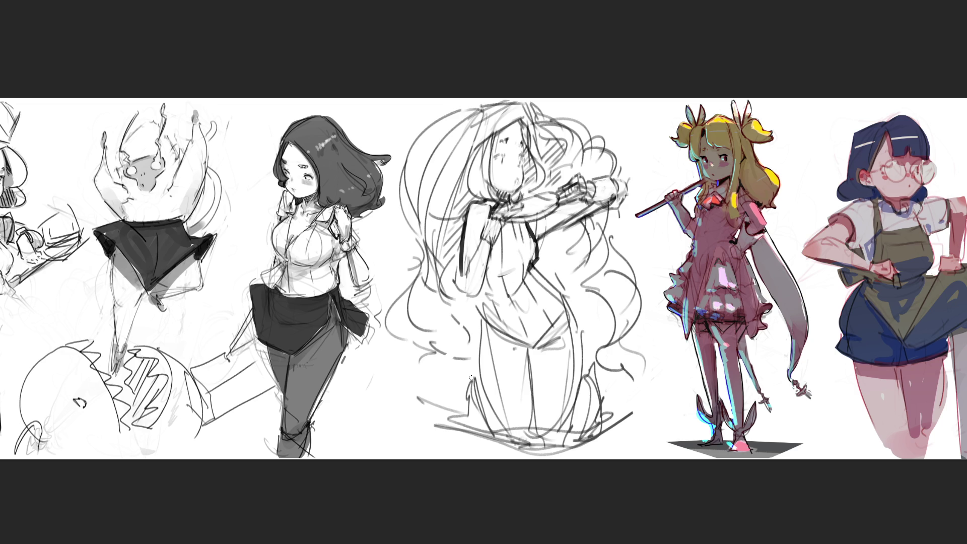
pyautogui.moveTo(462, 207); pyautogui.dragTo(459, 265)
pyautogui.hotkey('ctrl', 'z')
pyautogui.moveTo(463, 204)
pyautogui.mouseDown()
pyautogui.moveTo(459, 271)
pyautogui.moveTo(475, 204)
pyautogui.mouseUp()
pyautogui.hotkey('ctrl', 'z')
pyautogui.hotkey('ctrl', 'z')
pyautogui.hotkey('ctrl', 'z')
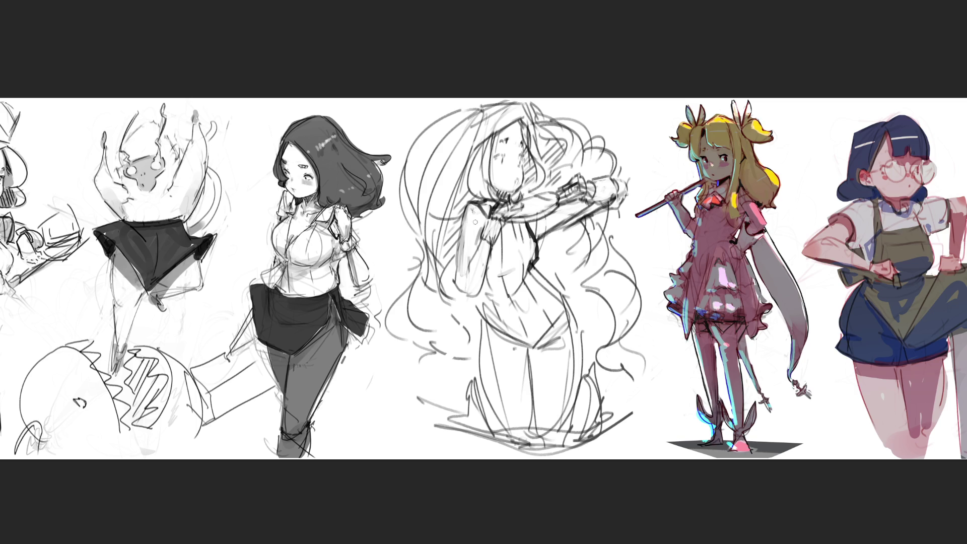
pyautogui.moveTo(468, 246)
pyautogui.mouseDown()
pyautogui.moveTo(461, 206)
pyautogui.moveTo(476, 203)
pyautogui.moveTo(483, 218)
pyautogui.moveTo(462, 213)
pyautogui.moveTo(453, 278)
pyautogui.mouseUp()
# Redraw the raised arm's contour, ink the waist and left side, and dab white over the arm lines
pyautogui.moveTo(468, 202); pyautogui.dragTo(457, 261)
pyautogui.hotkey('ctrl', 'z')
pyautogui.hotkey('ctrl', 'z')
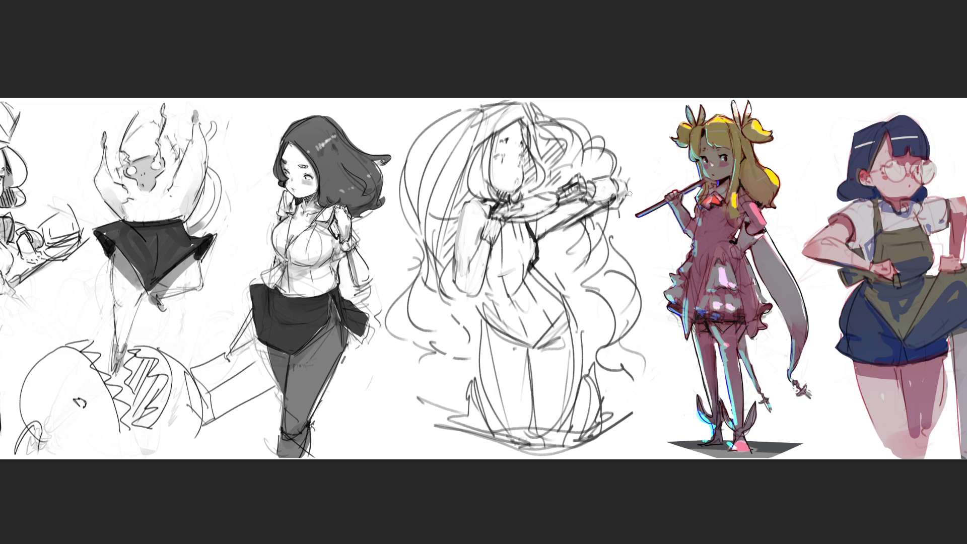
pyautogui.moveTo(482, 300); pyautogui.dragTo(476, 317)
pyautogui.moveTo(479, 304); pyautogui.dragTo(474, 388)
pyautogui.click(513, 196)
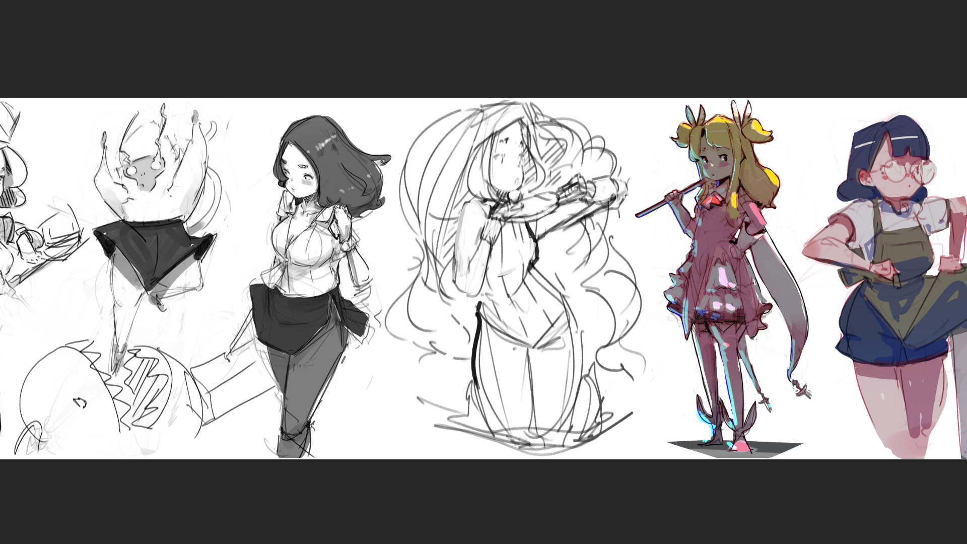
# Ink the hairline, the top of the hair, and the left and right hair outlines
pyautogui.moveTo(466, 175); pyautogui.dragTo(468, 166)
pyautogui.moveTo(476, 106)
pyautogui.mouseDown()
pyautogui.moveTo(509, 102)
pyautogui.moveTo(419, 129)
pyautogui.mouseUp()
pyautogui.moveTo(529, 102); pyautogui.dragTo(617, 177)
pyautogui.moveTo(440, 107)
pyautogui.mouseDown()
pyautogui.moveTo(424, 125)
pyautogui.moveTo(395, 244)
pyautogui.moveTo(428, 352)
pyautogui.mouseUp()
pyautogui.moveTo(606, 211)
pyautogui.mouseDown()
pyautogui.moveTo(639, 327)
pyautogui.moveTo(621, 357)
pyautogui.mouseUp()
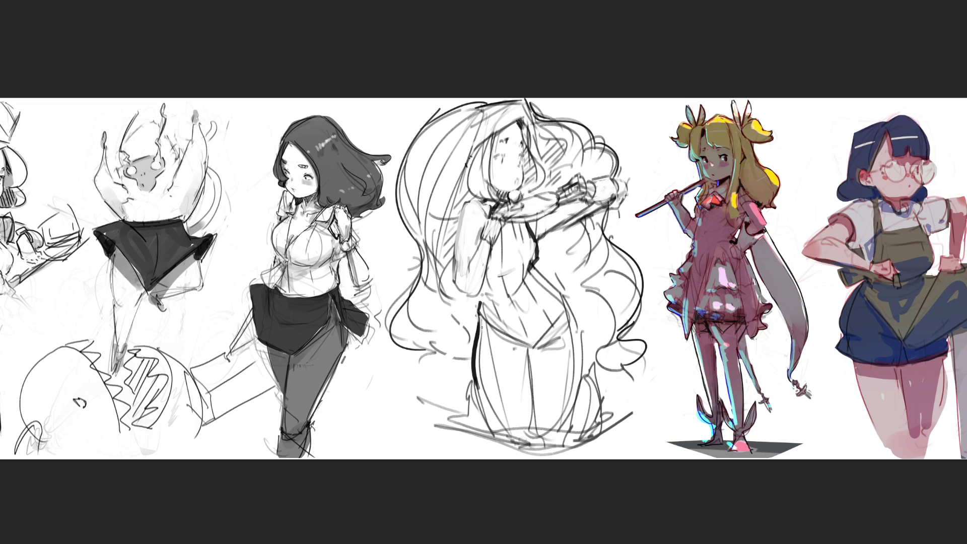
# Ink the lower-right curve and hips, white out the thigh crossings, and lasso the head
pyautogui.moveTo(482, 341); pyautogui.dragTo(499, 422)
pyautogui.moveTo(563, 444); pyautogui.dragTo(581, 328)
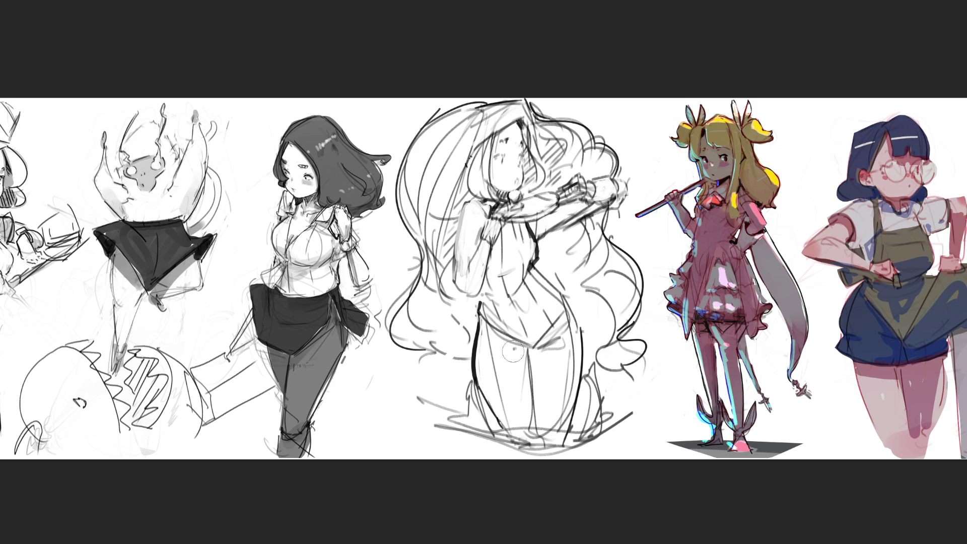
pyautogui.moveTo(483, 338)
pyautogui.mouseDown()
pyautogui.moveTo(521, 347)
pyautogui.moveTo(488, 343)
pyautogui.moveTo(509, 352)
pyautogui.moveTo(494, 346)
pyautogui.moveTo(517, 416)
pyautogui.moveTo(499, 385)
pyautogui.moveTo(522, 367)
pyautogui.moveTo(533, 424)
pyautogui.mouseUp()
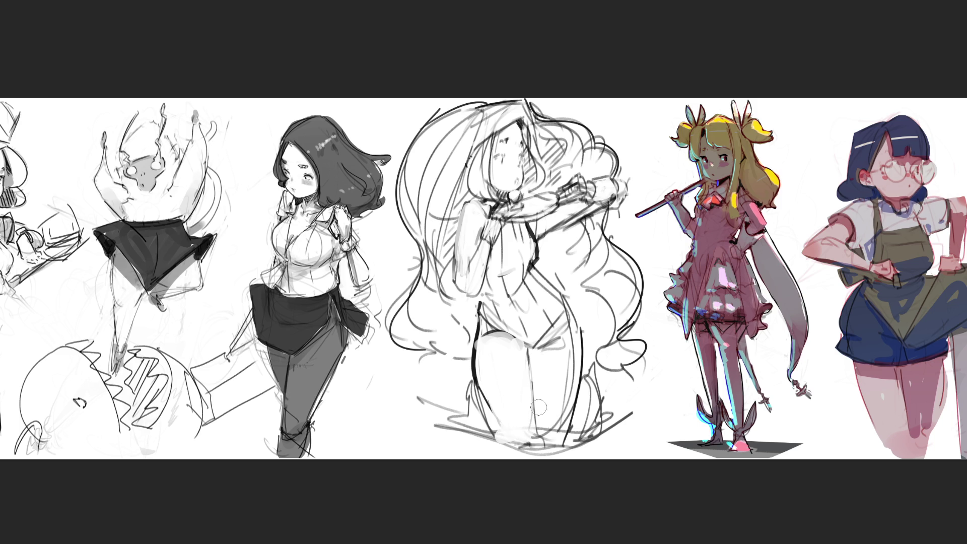
pyautogui.moveTo(540, 358)
pyautogui.mouseDown()
pyautogui.moveTo(559, 335)
pyautogui.moveTo(538, 374)
pyautogui.moveTo(553, 380)
pyautogui.moveTo(557, 346)
pyautogui.moveTo(566, 363)
pyautogui.moveTo(566, 350)
pyautogui.moveTo(555, 434)
pyautogui.moveTo(566, 430)
pyautogui.moveTo(552, 390)
pyautogui.mouseUp()
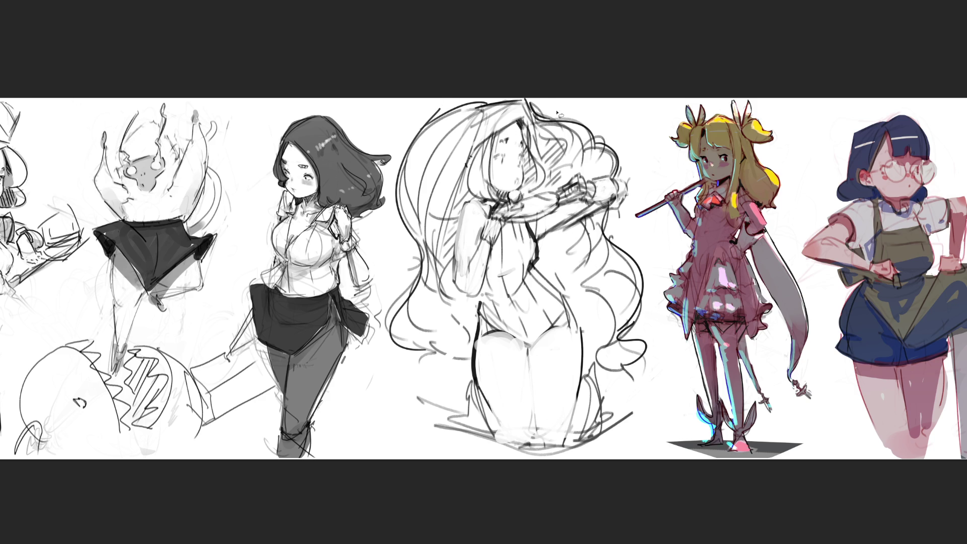
pyautogui.moveTo(558, 105)
pyautogui.mouseDown()
pyautogui.moveTo(377, 148)
pyautogui.moveTo(486, 105)
pyautogui.moveTo(472, 124)
pyautogui.moveTo(481, 126)
pyautogui.moveTo(467, 194)
pyautogui.moveTo(488, 205)
pyautogui.moveTo(501, 198)
pyautogui.mouseUp()
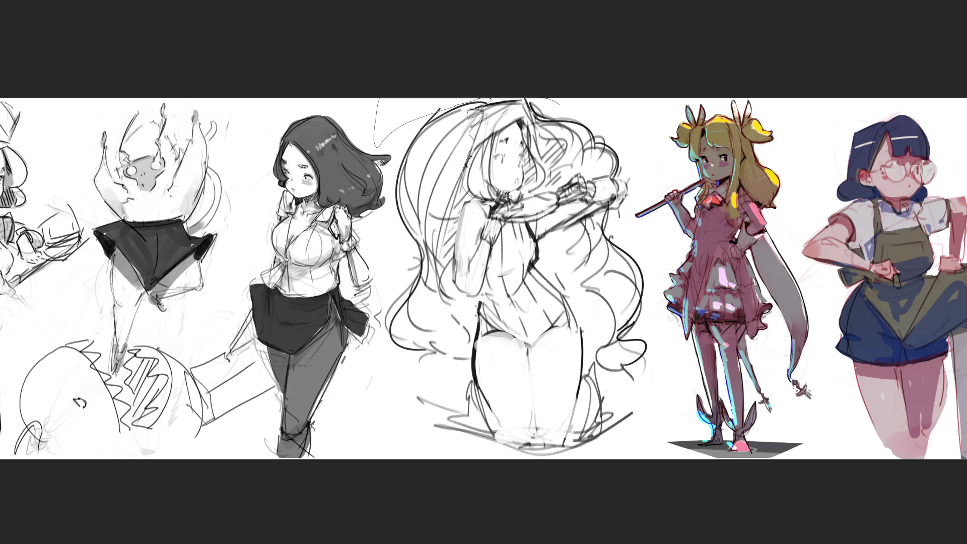
pyautogui.moveTo(532, 166)
pyautogui.mouseDown()
pyautogui.moveTo(551, 98)
pyautogui.moveTo(534, 132)
pyautogui.mouseUp()
# Rotate the selected head slightly clockwise, shift it a bit left, commit, and deselect
pyautogui.hotkey('ctrl', 't')
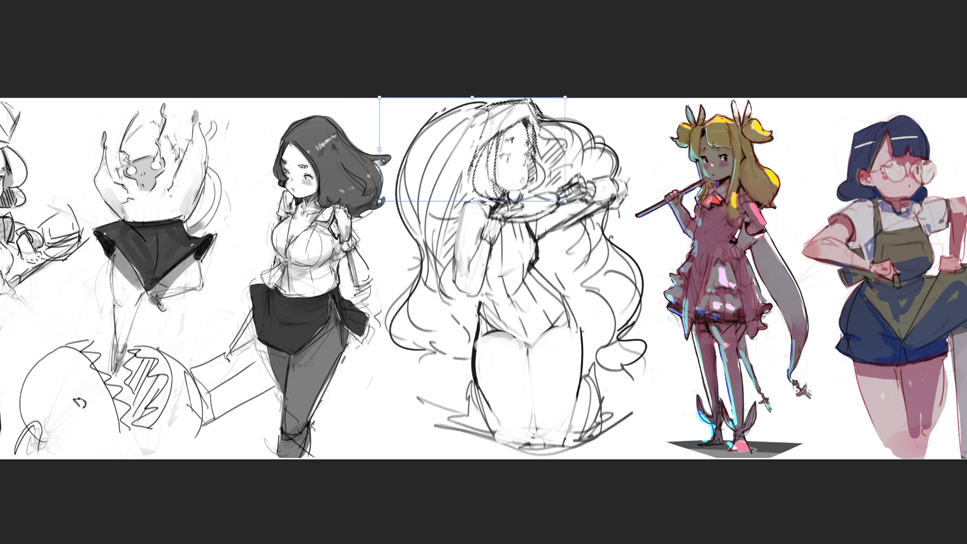
pyautogui.moveTo(381, 90); pyautogui.dragTo(384, 87)
pyautogui.moveTo(558, 129); pyautogui.dragTo(553, 129)
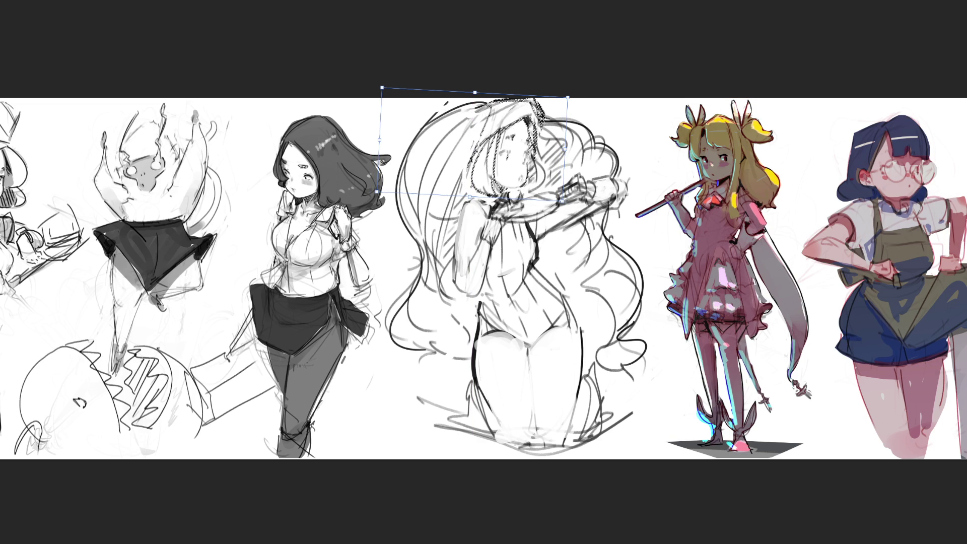
pyautogui.press('Return')
pyautogui.hotkey('ctrl', 'd')
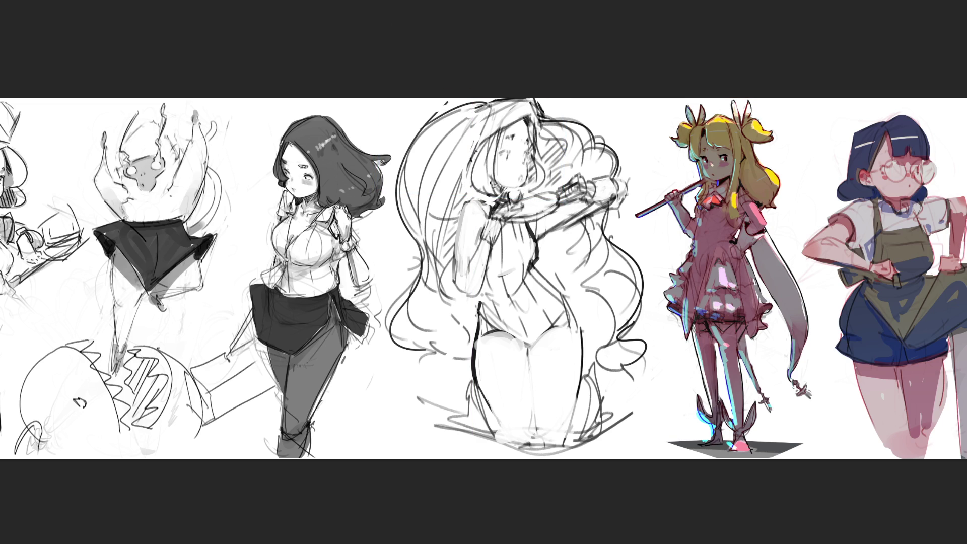
# Clean up the shoulder outline and shade the forearm, torso, waist and legs grey
pyautogui.moveTo(474, 206)
pyautogui.mouseDown()
pyautogui.moveTo(464, 267)
pyautogui.moveTo(475, 218)
pyautogui.mouseUp()
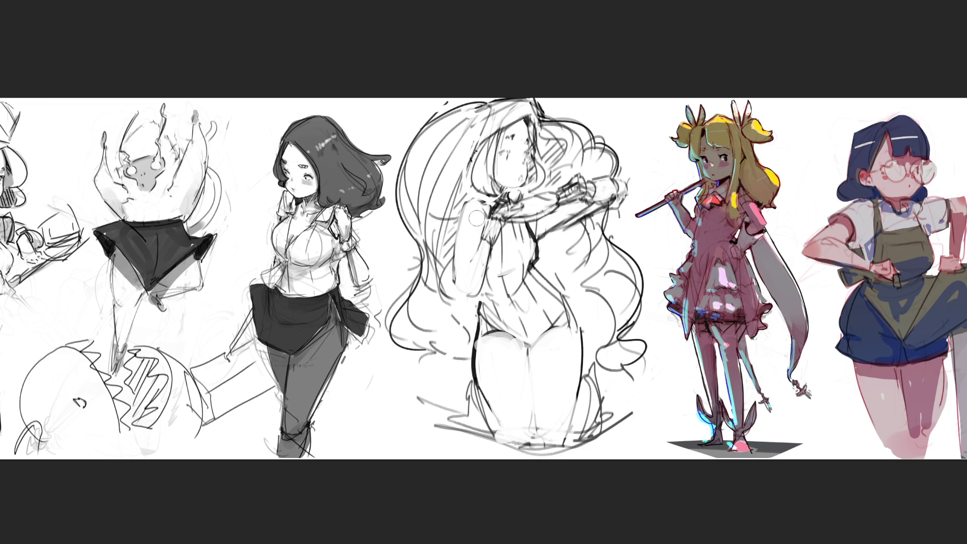
pyautogui.moveTo(524, 229); pyautogui.dragTo(599, 199)
pyautogui.moveTo(556, 224); pyautogui.dragTo(619, 188)
pyautogui.moveTo(527, 231)
pyautogui.mouseDown()
pyautogui.moveTo(531, 270)
pyautogui.moveTo(483, 282)
pyautogui.moveTo(509, 307)
pyautogui.moveTo(527, 301)
pyautogui.moveTo(564, 323)
pyautogui.moveTo(495, 339)
pyautogui.moveTo(554, 340)
pyautogui.moveTo(518, 355)
pyautogui.moveTo(499, 352)
pyautogui.moveTo(481, 322)
pyautogui.moveTo(494, 347)
pyautogui.mouseUp()
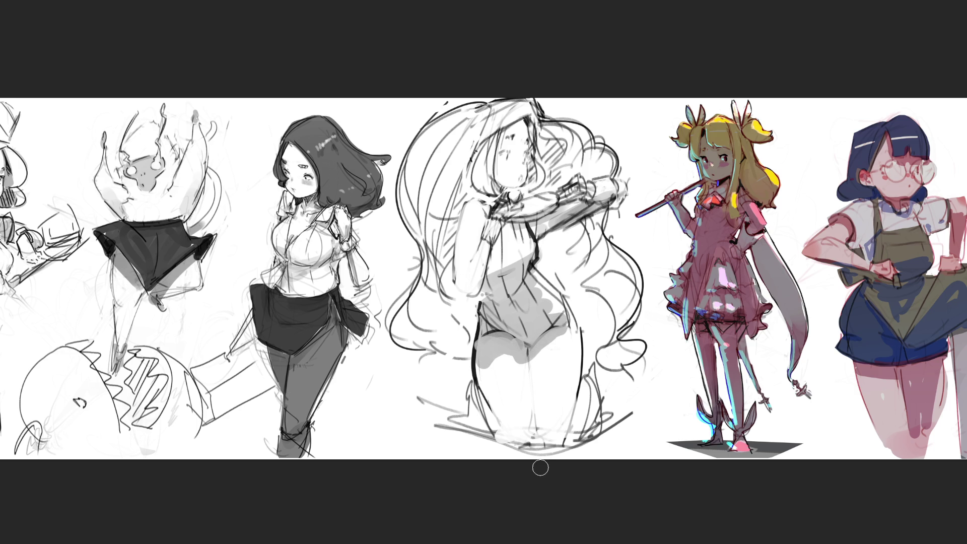
pyautogui.moveTo(533, 426)
pyautogui.mouseDown()
pyautogui.moveTo(501, 438)
pyautogui.moveTo(513, 440)
pyautogui.moveTo(473, 398)
pyautogui.moveTo(481, 433)
pyautogui.moveTo(601, 429)
pyautogui.mouseUp()
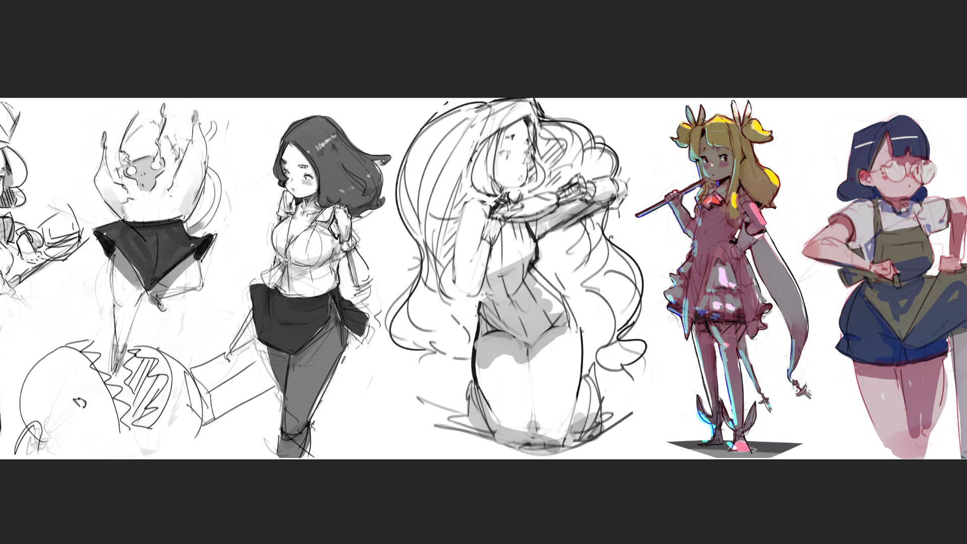
# Add grey shading around the face, hair, right torso, hips and bottom of the figure
pyautogui.moveTo(523, 117)
pyautogui.mouseDown()
pyautogui.moveTo(480, 150)
pyautogui.moveTo(533, 149)
pyautogui.moveTo(455, 202)
pyautogui.moveTo(447, 282)
pyautogui.moveTo(462, 326)
pyautogui.moveTo(429, 287)
pyautogui.moveTo(451, 328)
pyautogui.moveTo(443, 342)
pyautogui.mouseUp()
pyautogui.moveTo(546, 139)
pyautogui.mouseDown()
pyautogui.moveTo(532, 172)
pyautogui.moveTo(549, 198)
pyautogui.moveTo(521, 200)
pyautogui.mouseUp()
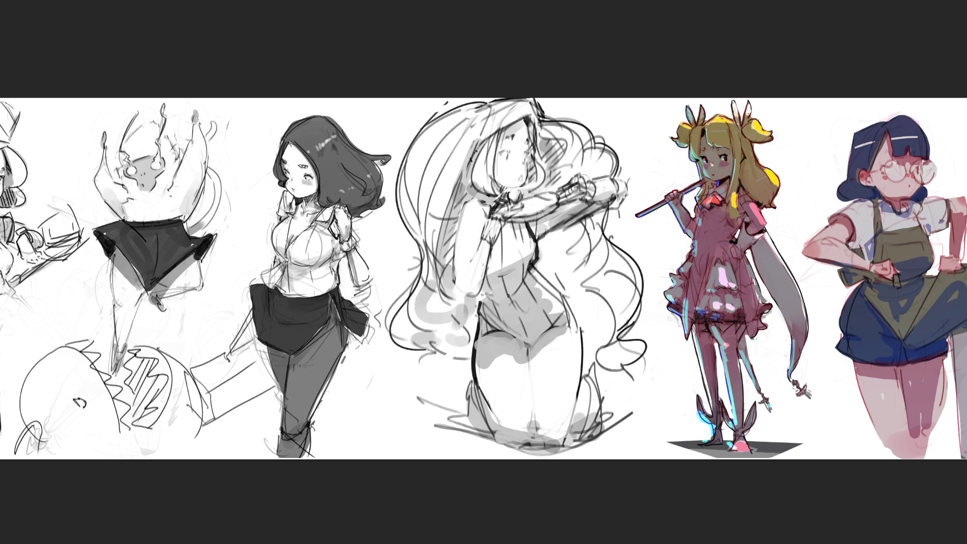
pyautogui.moveTo(579, 221)
pyautogui.mouseDown()
pyautogui.moveTo(541, 252)
pyautogui.moveTo(569, 273)
pyautogui.moveTo(584, 312)
pyautogui.mouseUp()
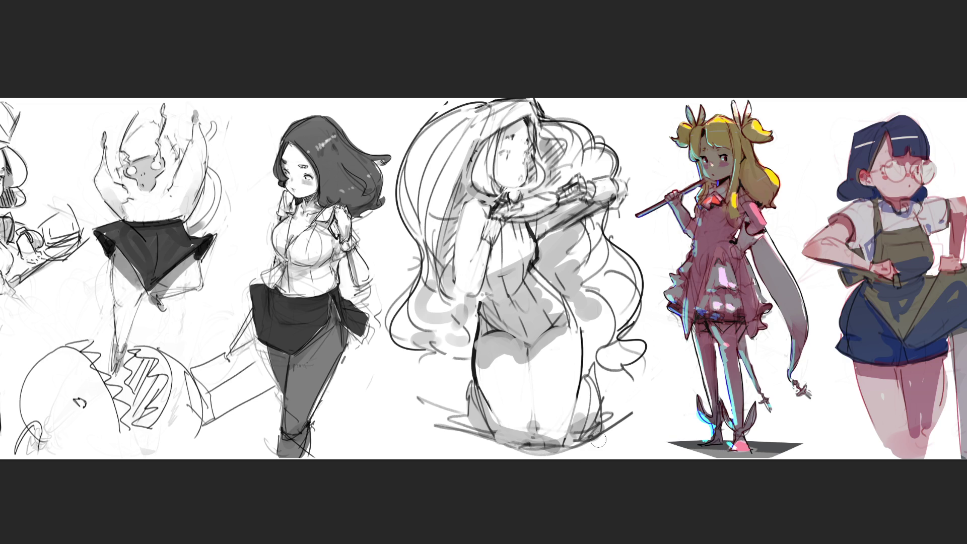
pyautogui.moveTo(482, 370); pyautogui.dragTo(575, 325)
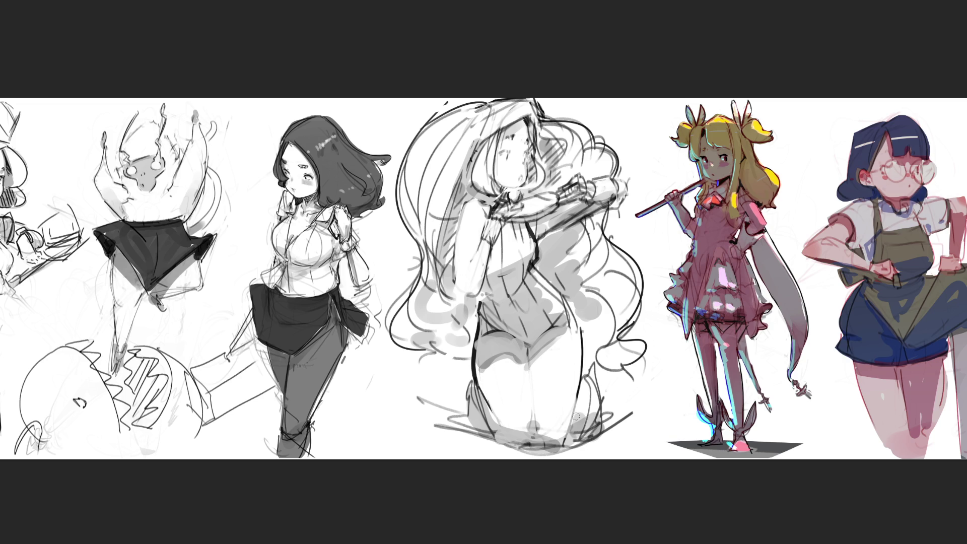
pyautogui.moveTo(499, 422); pyautogui.dragTo(553, 439)
pyautogui.moveTo(592, 341)
pyautogui.mouseDown()
pyautogui.moveTo(593, 365)
pyautogui.moveTo(581, 322)
pyautogui.moveTo(589, 310)
pyautogui.moveTo(594, 352)
pyautogui.moveTo(574, 314)
pyautogui.moveTo(571, 337)
pyautogui.moveTo(593, 341)
pyautogui.mouseUp()
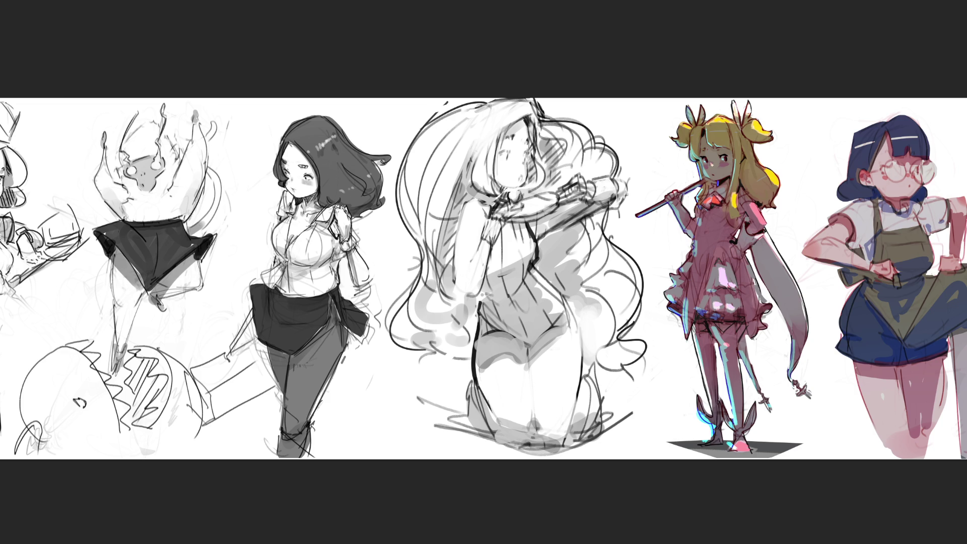
# Hide the middle sketch, zoom into the blank gap, and begin a new head outline
pyautogui.moveTo(644, 121); pyautogui.dragTo(206, 249)
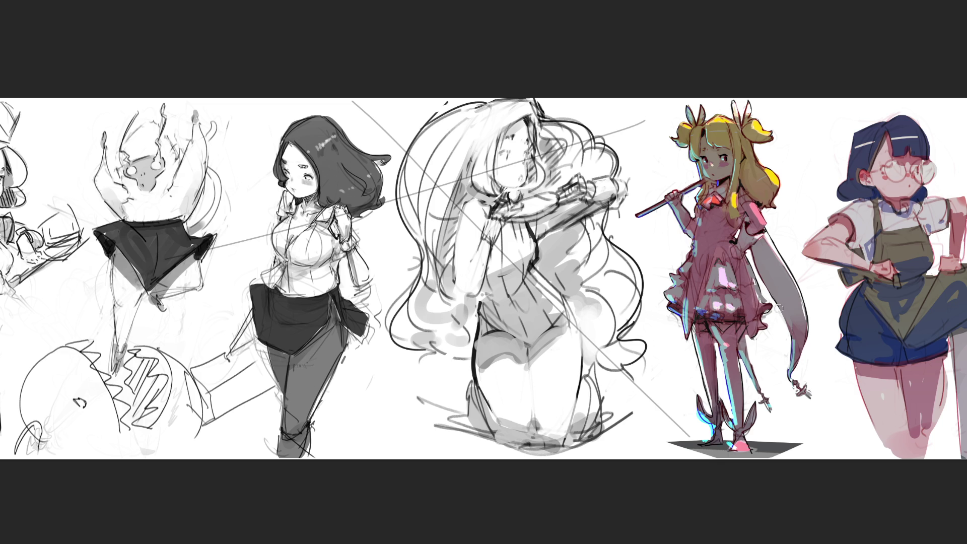
pyautogui.press('Delete')
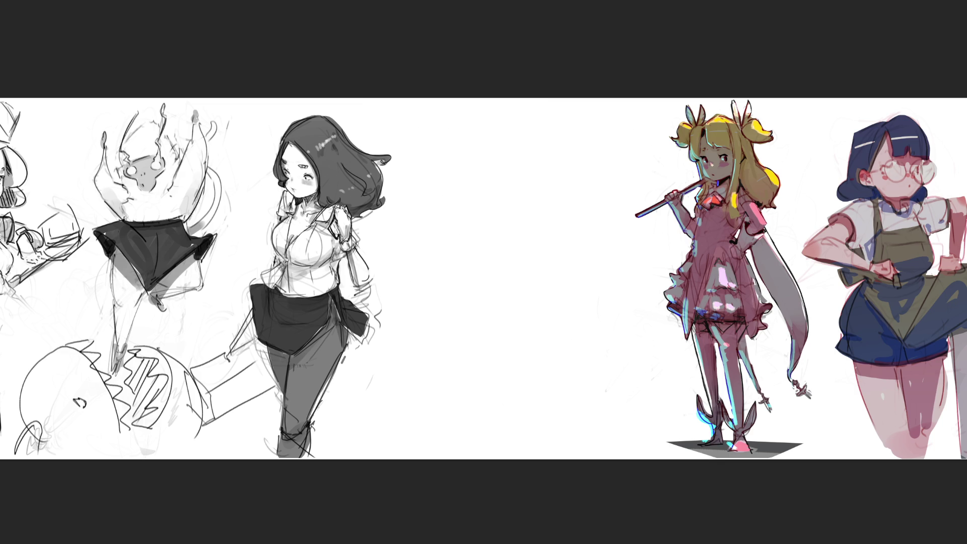
pyautogui.hotkey('ctrl', 'z')
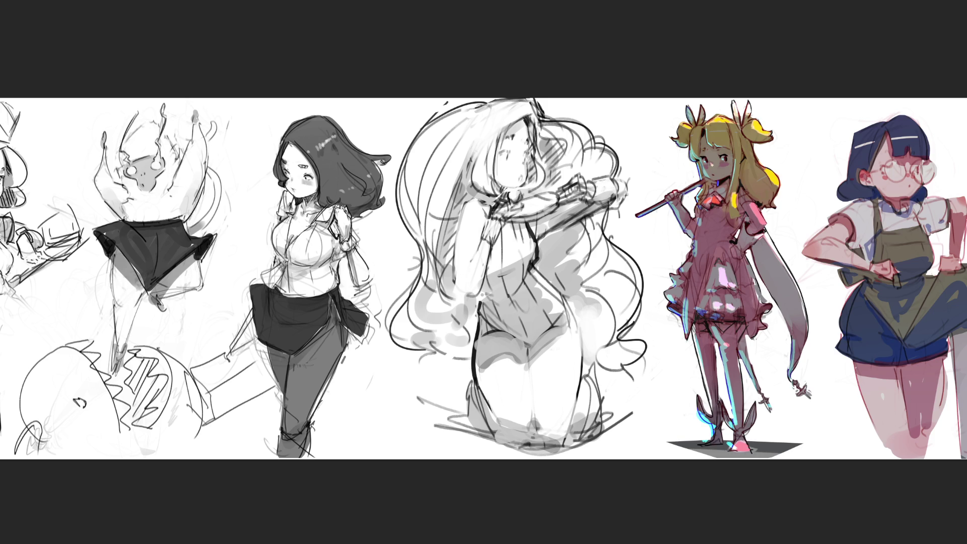
pyautogui.press('Delete')
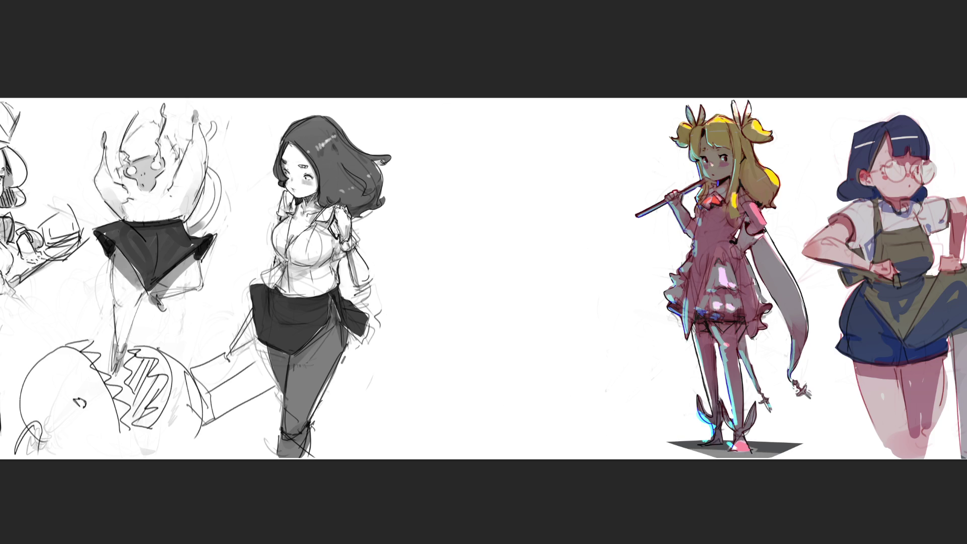
pyautogui.hotkey('ctrl', '+')
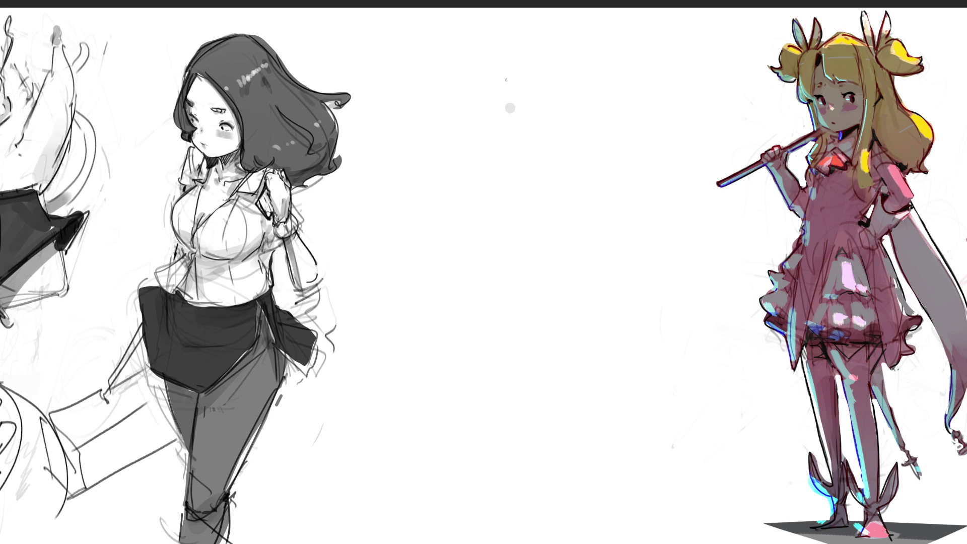
pyautogui.moveTo(496, 73)
pyautogui.mouseDown()
pyautogui.moveTo(480, 129)
pyautogui.moveTo(531, 62)
pyautogui.moveTo(558, 120)
pyautogui.mouseUp()
# Draw the head's sides, chin and jaw, a nose mark, a left ear and the neck line
pyautogui.moveTo(491, 87); pyautogui.dragTo(487, 137)
pyautogui.moveTo(496, 147)
pyautogui.mouseDown()
pyautogui.moveTo(509, 163)
pyautogui.moveTo(559, 145)
pyautogui.moveTo(550, 148)
pyautogui.mouseUp()
pyautogui.moveTo(535, 112); pyautogui.dragTo(542, 120)
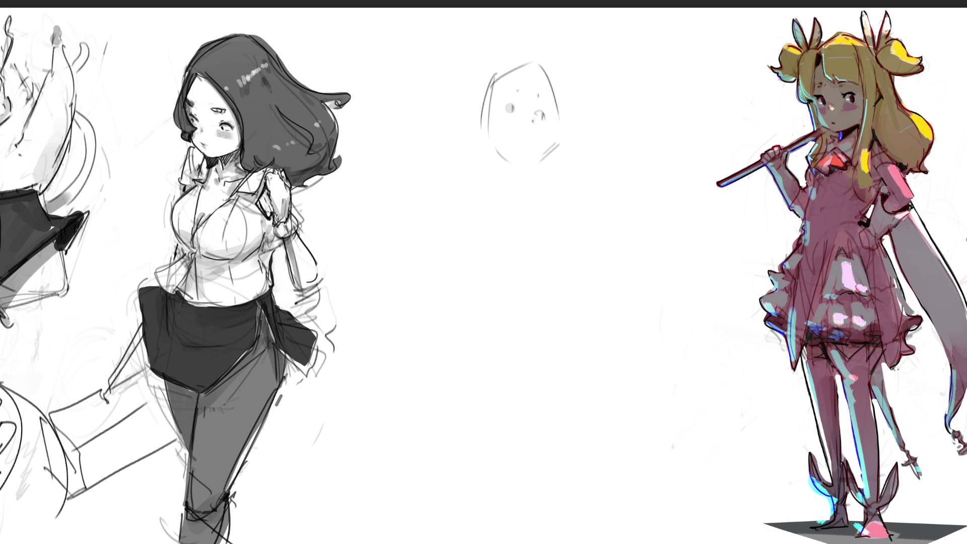
pyautogui.moveTo(522, 114); pyautogui.dragTo(558, 134)
pyautogui.moveTo(485, 106); pyautogui.dragTo(484, 119)
pyautogui.moveTo(503, 81)
pyautogui.mouseDown()
pyautogui.moveTo(498, 219)
pyautogui.moveTo(499, 166)
pyautogui.moveTo(523, 199)
pyautogui.mouseUp()
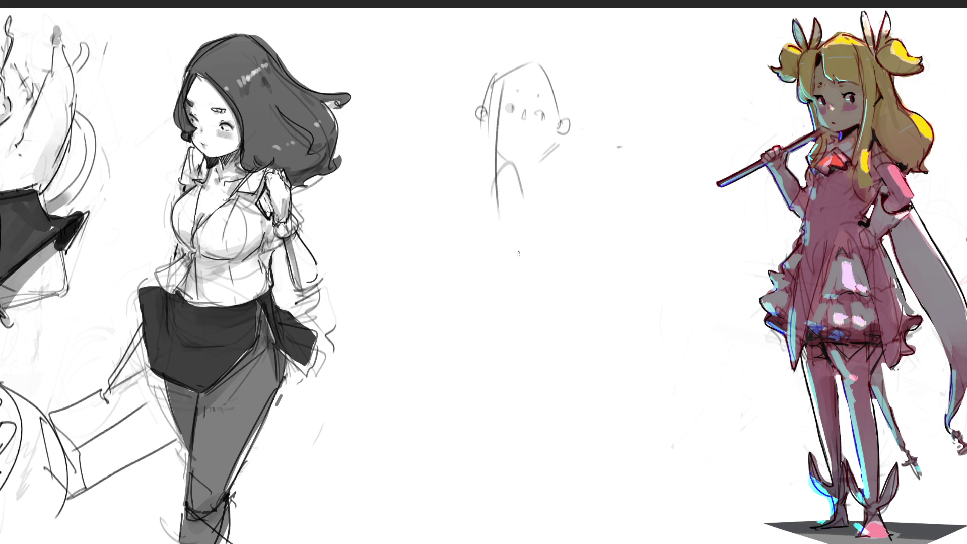
# Sketch the gesture's neck, shoulders, arms, chest, back, hip and leg lines
pyautogui.moveTo(500, 166); pyautogui.dragTo(524, 202)
pyautogui.moveTo(453, 229)
pyautogui.mouseDown()
pyautogui.moveTo(583, 182)
pyautogui.moveTo(595, 254)
pyautogui.mouseUp()
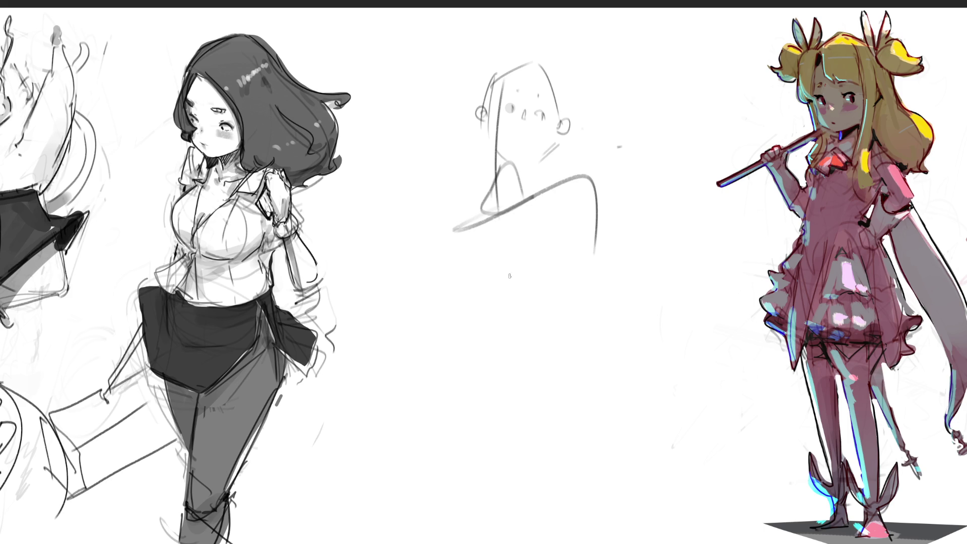
pyautogui.moveTo(460, 220); pyautogui.dragTo(495, 323)
pyautogui.moveTo(459, 280)
pyautogui.mouseDown()
pyautogui.moveTo(577, 182)
pyautogui.moveTo(587, 335)
pyautogui.mouseUp()
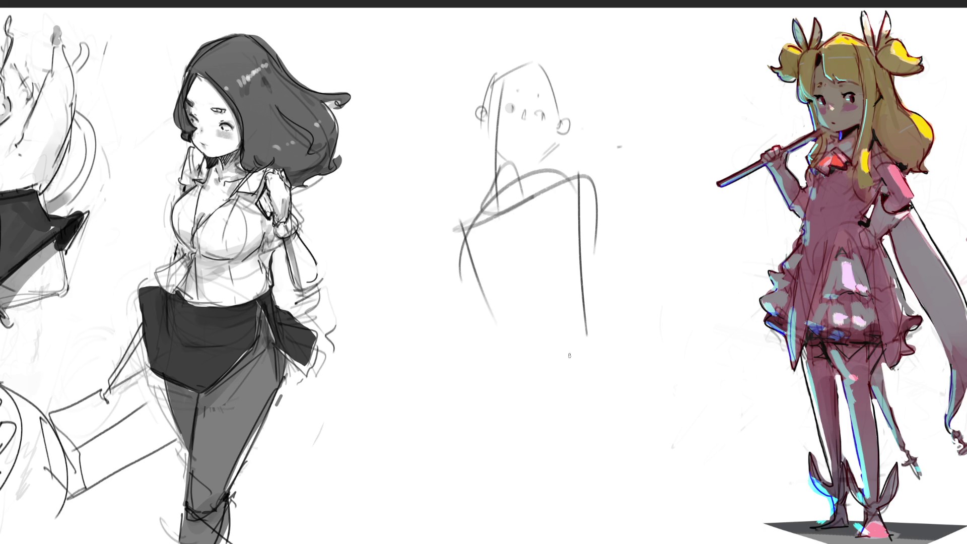
pyautogui.moveTo(483, 209); pyautogui.dragTo(543, 195)
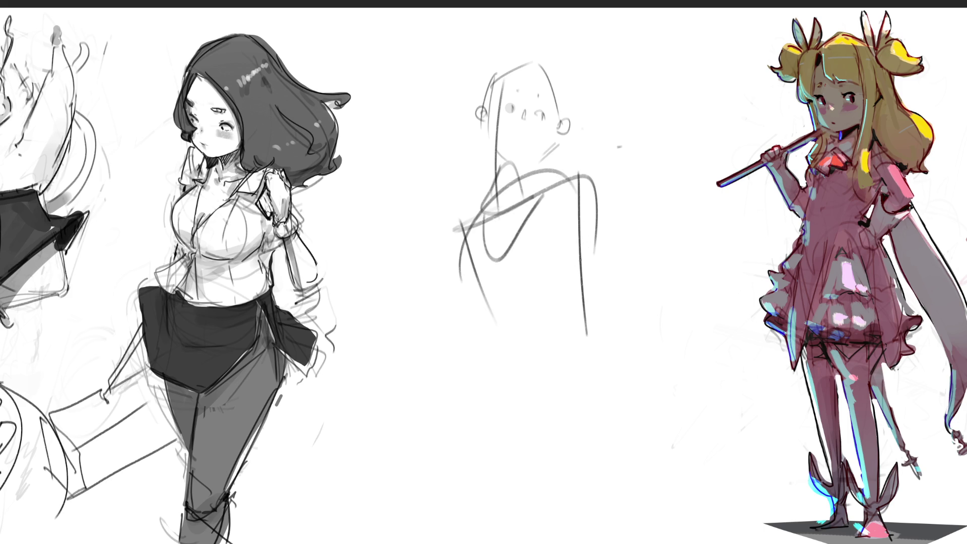
pyautogui.moveTo(494, 304); pyautogui.dragTo(526, 471)
pyautogui.moveTo(492, 423)
pyautogui.mouseDown()
pyautogui.moveTo(602, 307)
pyautogui.moveTo(632, 369)
pyautogui.moveTo(647, 438)
pyautogui.mouseUp()
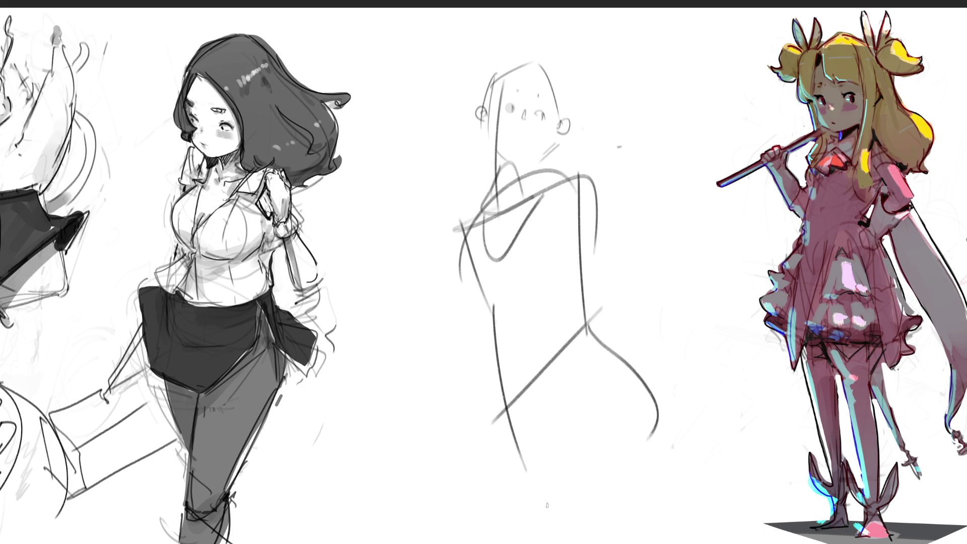
pyautogui.moveTo(476, 339)
pyautogui.mouseDown()
pyautogui.moveTo(554, 489)
pyautogui.moveTo(639, 430)
pyautogui.moveTo(622, 525)
pyautogui.mouseUp()
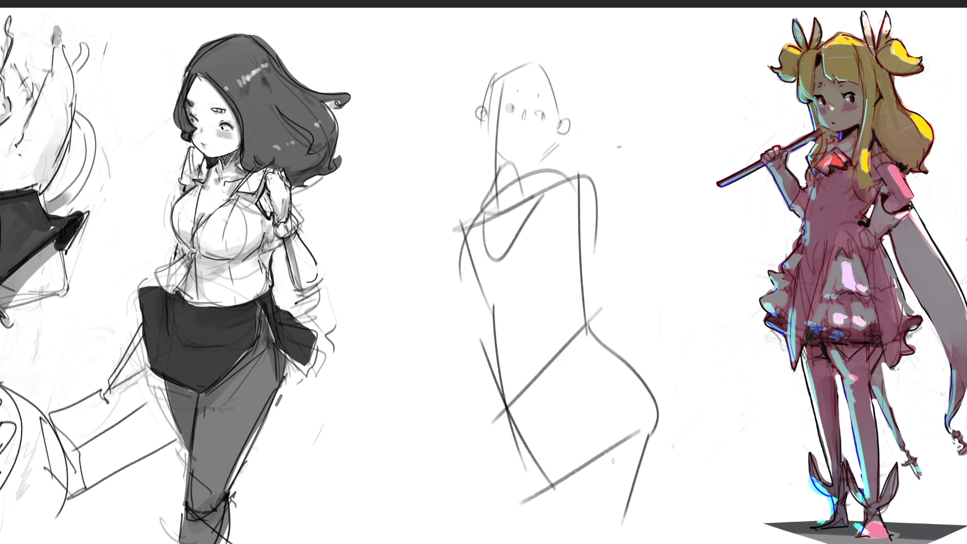
pyautogui.moveTo(596, 189)
pyautogui.mouseDown()
pyautogui.moveTo(606, 326)
pyautogui.moveTo(653, 182)
pyautogui.mouseUp()
pyautogui.moveTo(440, 208); pyautogui.dragTo(472, 295)
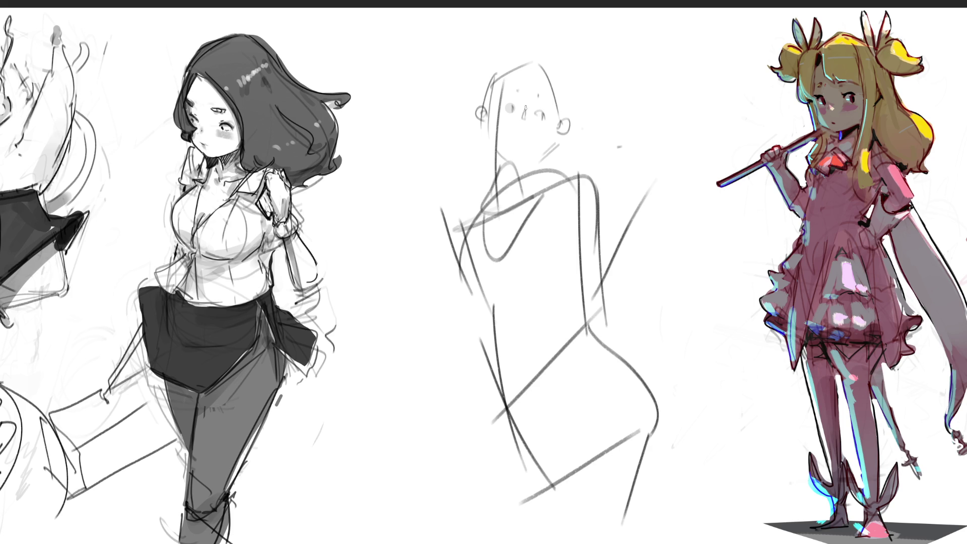
# Add round glasses, bunny ears, chest curves, a fluffy tail, open hands and glove cuffs
pyautogui.moveTo(526, 100)
pyautogui.mouseDown()
pyautogui.moveTo(484, 75)
pyautogui.moveTo(520, 117)
pyautogui.moveTo(577, 129)
pyautogui.moveTo(536, 119)
pyautogui.mouseUp()
pyautogui.moveTo(509, 67)
pyautogui.mouseDown()
pyautogui.moveTo(509, 54)
pyautogui.moveTo(530, 50)
pyautogui.mouseUp()
pyautogui.moveTo(551, 80)
pyautogui.mouseDown()
pyautogui.moveTo(582, 37)
pyautogui.moveTo(564, 79)
pyautogui.mouseUp()
pyautogui.moveTo(470, 223); pyautogui.dragTo(499, 281)
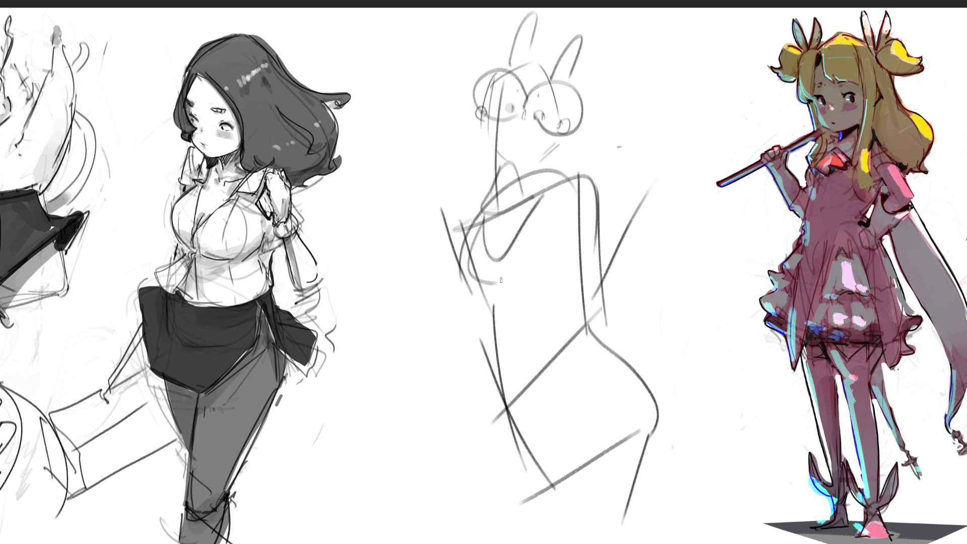
pyautogui.moveTo(503, 231); pyautogui.dragTo(529, 270)
pyautogui.moveTo(615, 282)
pyautogui.mouseDown()
pyautogui.moveTo(631, 268)
pyautogui.moveTo(668, 291)
pyautogui.moveTo(633, 353)
pyautogui.mouseUp()
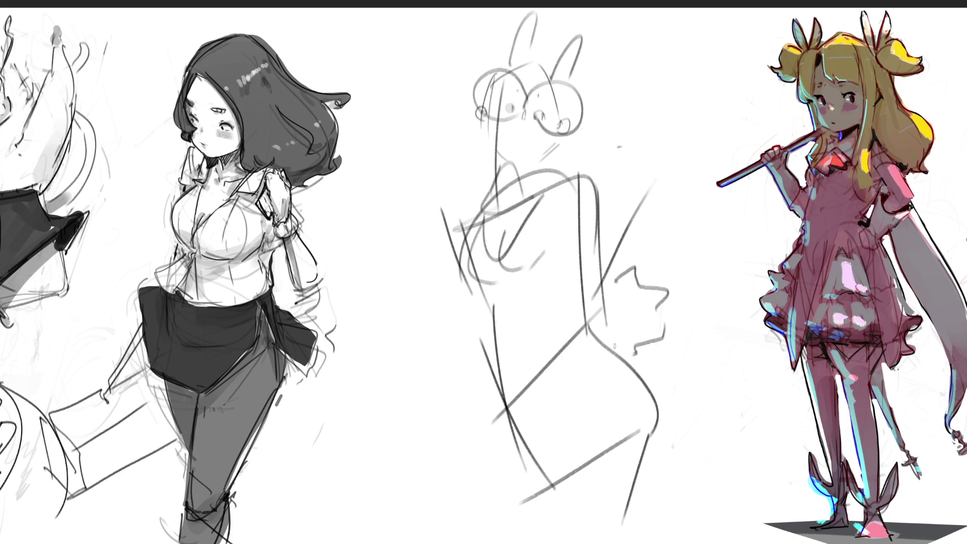
pyautogui.moveTo(644, 178)
pyautogui.mouseDown()
pyautogui.moveTo(645, 163)
pyautogui.moveTo(662, 166)
pyautogui.moveTo(664, 194)
pyautogui.moveTo(649, 197)
pyautogui.mouseUp()
pyautogui.moveTo(446, 214)
pyautogui.mouseDown()
pyautogui.moveTo(437, 194)
pyautogui.moveTo(409, 224)
pyautogui.moveTo(448, 232)
pyautogui.moveTo(441, 260)
pyautogui.moveTo(451, 234)
pyautogui.mouseUp()
pyautogui.moveTo(634, 198)
pyautogui.mouseDown()
pyautogui.moveTo(641, 232)
pyautogui.moveTo(645, 200)
pyautogui.mouseUp()
# Rough in the thigh, long legs, neck and rabbit ears, then flip the sketch horizontally
pyautogui.moveTo(593, 356); pyautogui.dragTo(574, 444)
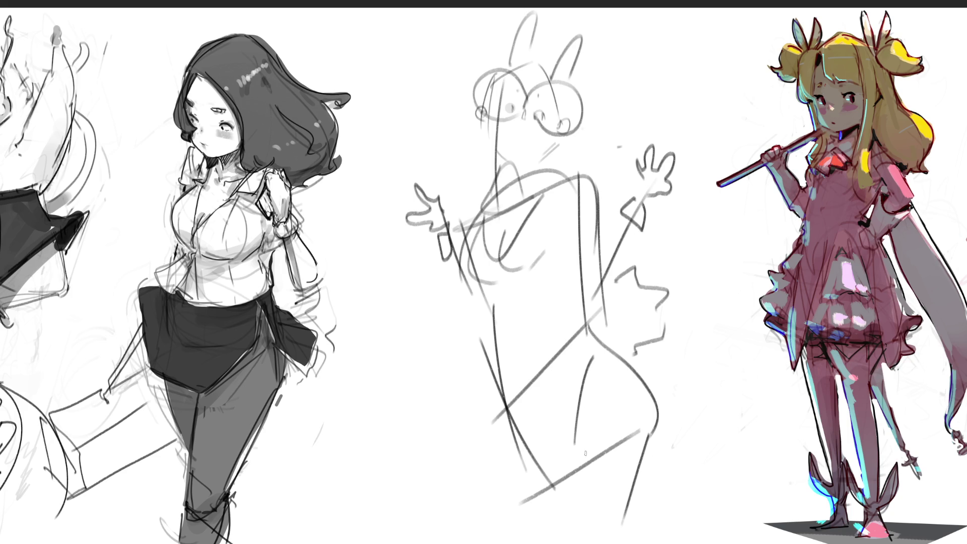
pyautogui.moveTo(434, 289)
pyautogui.mouseDown()
pyautogui.moveTo(399, 318)
pyautogui.moveTo(462, 444)
pyautogui.mouseUp()
pyautogui.moveTo(397, 302)
pyautogui.mouseDown()
pyautogui.moveTo(470, 527)
pyautogui.moveTo(671, 445)
pyautogui.moveTo(636, 543)
pyautogui.mouseUp()
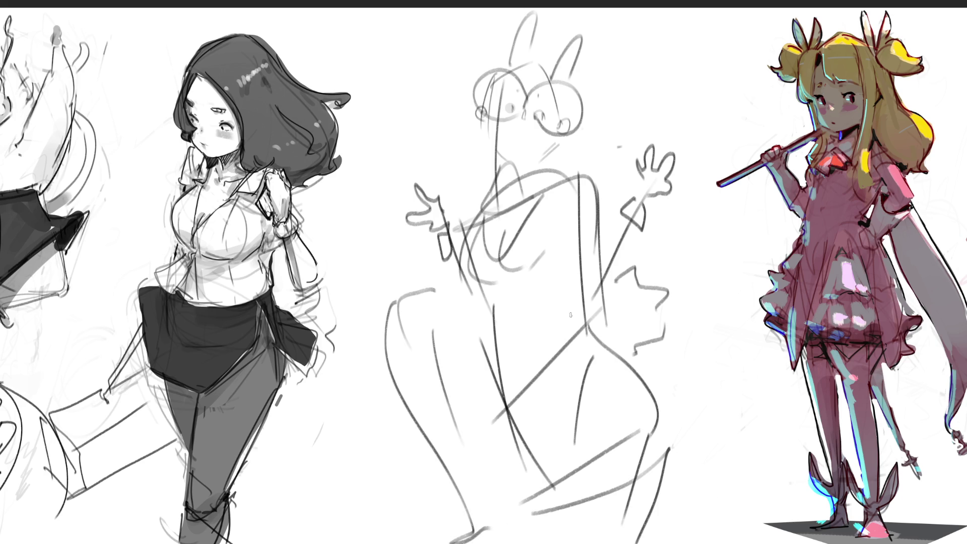
pyautogui.moveTo(564, 136); pyautogui.dragTo(579, 162)
pyautogui.moveTo(478, 136); pyautogui.dragTo(470, 182)
pyautogui.moveTo(519, 9); pyautogui.dragTo(496, 58)
pyautogui.moveTo(579, 18); pyautogui.dragTo(551, 71)
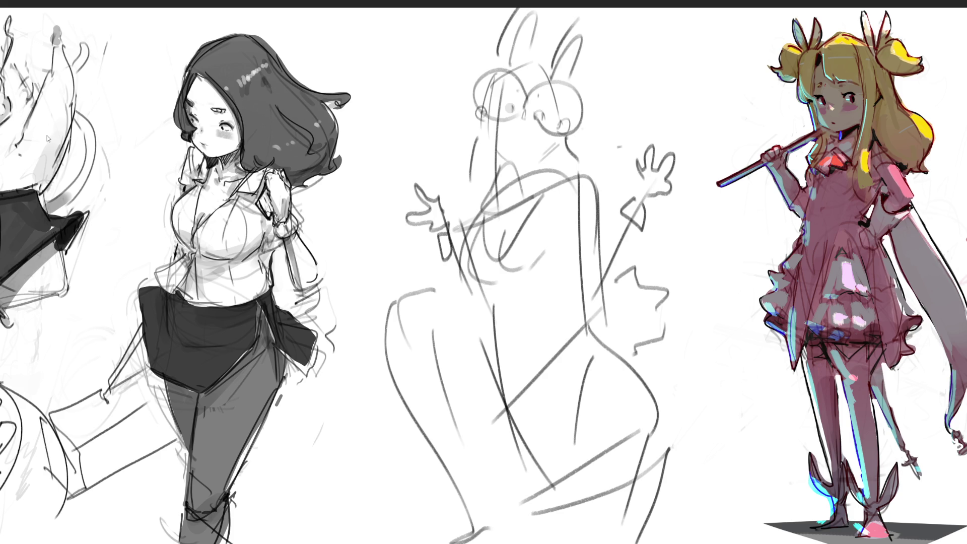
pyautogui.press('h')
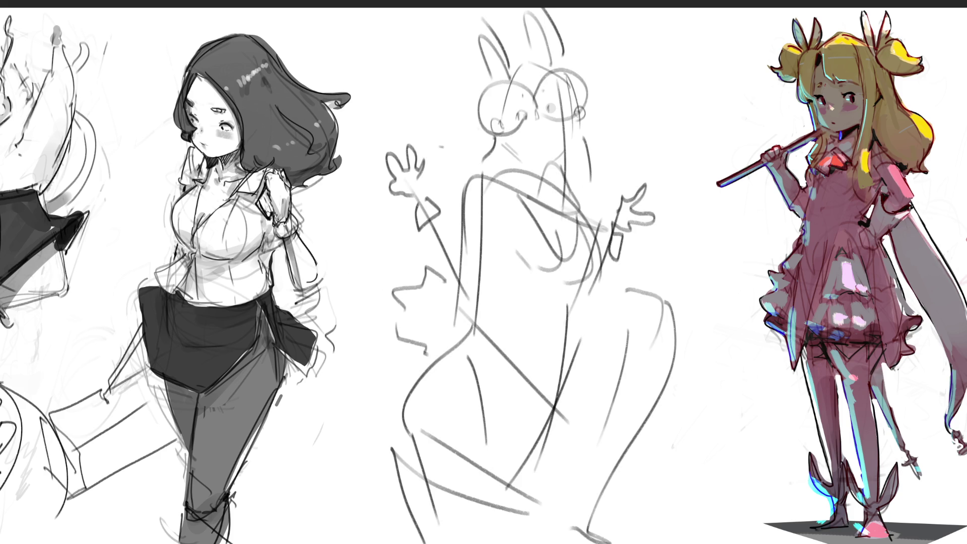
pyautogui.hotkey('ctrl', 't')
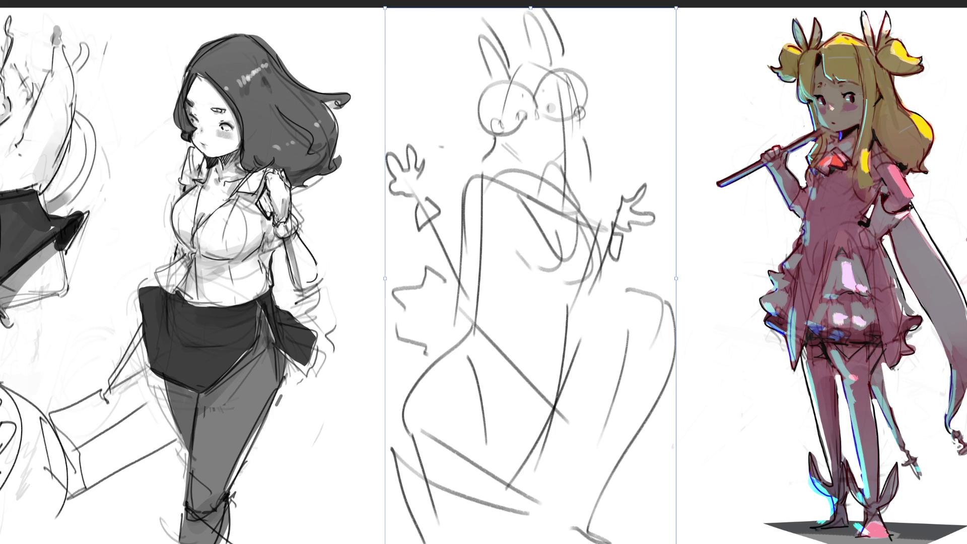
# Skew the gesture sketch into a slant, fade its lines, and mark the eyes
pyautogui.moveTo(403, 6)
pyautogui.mouseDown()
pyautogui.moveTo(466, 9)
pyautogui.moveTo(343, 35)
pyautogui.mouseUp()
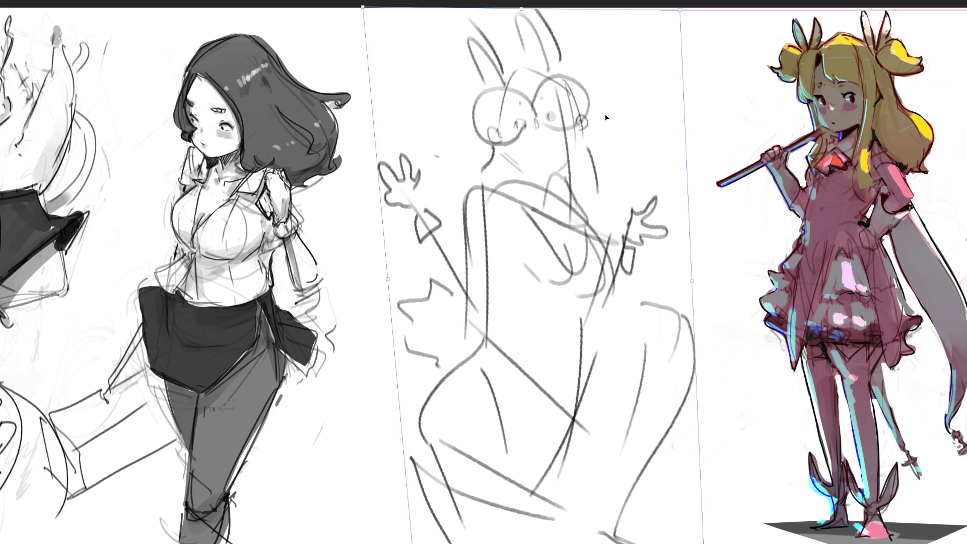
pyautogui.press('Return')
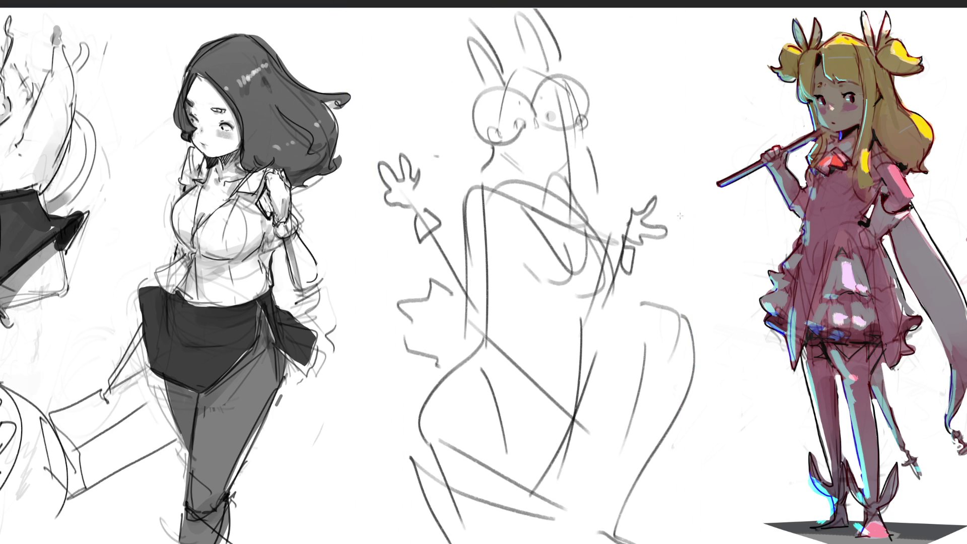
pyautogui.moveTo(649, 76)
pyautogui.mouseDown()
pyautogui.moveTo(619, 242)
pyautogui.moveTo(679, 360)
pyautogui.moveTo(669, 453)
pyautogui.moveTo(630, 392)
pyautogui.moveTo(420, 306)
pyautogui.moveTo(623, 245)
pyautogui.moveTo(470, 485)
pyautogui.moveTo(610, 247)
pyautogui.mouseUp()
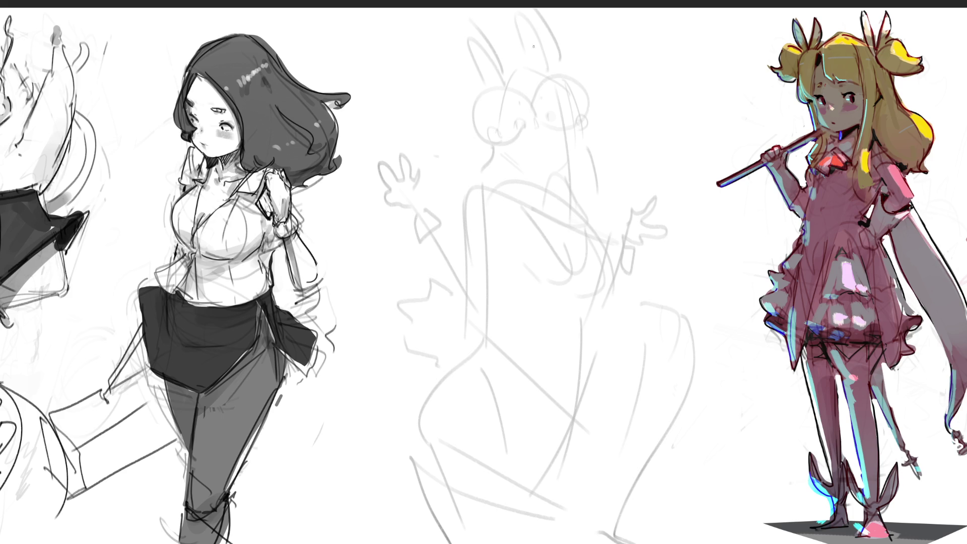
pyautogui.moveTo(515, 99); pyautogui.dragTo(548, 93)
# Draw the mouth, lashes and nose, then try and undo several right-lens circles
pyautogui.moveTo(511, 126); pyautogui.dragTo(519, 125)
pyautogui.moveTo(515, 114)
pyautogui.mouseDown()
pyautogui.moveTo(510, 123)
pyautogui.moveTo(559, 115)
pyautogui.mouseUp()
pyautogui.moveTo(535, 111)
pyautogui.mouseDown()
pyautogui.moveTo(524, 93)
pyautogui.moveTo(528, 127)
pyautogui.mouseUp()
pyautogui.moveTo(537, 84)
pyautogui.mouseDown()
pyautogui.moveTo(534, 114)
pyautogui.moveTo(581, 89)
pyautogui.mouseUp()
pyautogui.hotkey('ctrl', 'z')
pyautogui.moveTo(534, 111); pyautogui.dragTo(551, 124)
pyautogui.hotkey('ctrl', 'z')
pyautogui.hotkey('ctrl', 'z')
pyautogui.moveTo(559, 79)
pyautogui.mouseDown()
pyautogui.moveTo(535, 111)
pyautogui.moveTo(579, 91)
pyautogui.moveTo(534, 112)
pyautogui.moveTo(573, 74)
pyautogui.moveTo(534, 112)
pyautogui.moveTo(569, 78)
pyautogui.moveTo(556, 81)
pyautogui.moveTo(580, 103)
pyautogui.moveTo(577, 115)
pyautogui.mouseUp()
pyautogui.hotkey('ctrl', 'z')
pyautogui.hotkey('ctrl', 'z')
pyautogui.hotkey('ctrl', 'z')
pyautogui.hotkey('ctrl', 'z')
# Try strokes around and below the left lens, undoing the rejected ones
pyautogui.moveTo(484, 116); pyautogui.dragTo(492, 121)
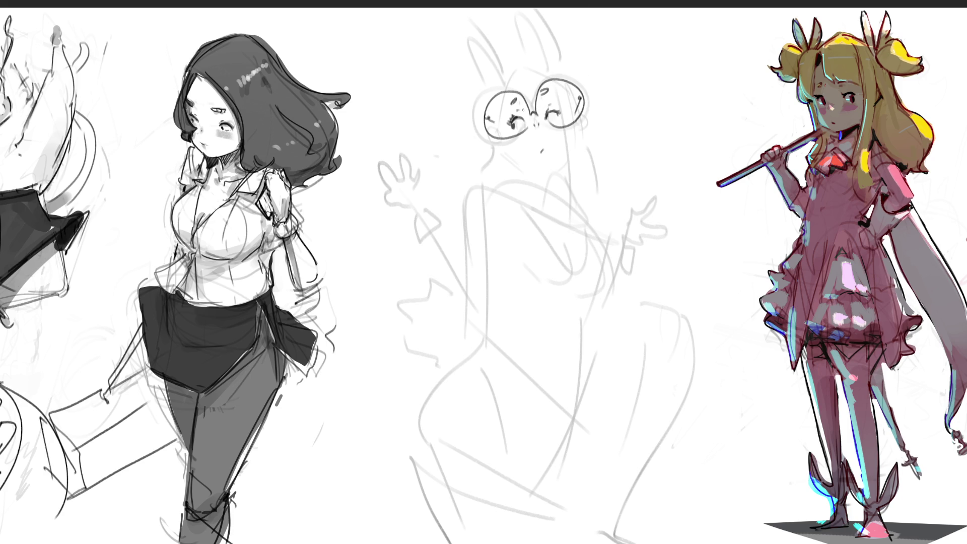
pyautogui.moveTo(558, 87); pyautogui.dragTo(560, 121)
pyautogui.hotkey('ctrl', 'z')
pyautogui.moveTo(501, 148); pyautogui.dragTo(505, 156)
pyautogui.hotkey('ctrl', 'z')
pyautogui.moveTo(486, 119); pyautogui.dragTo(500, 134)
pyautogui.hotkey('ctrl', 'z')
pyautogui.hotkey('ctrl', 'z')
pyautogui.moveTo(499, 138)
pyautogui.mouseDown()
pyautogui.moveTo(494, 146)
pyautogui.moveTo(536, 174)
pyautogui.mouseUp()
pyautogui.hotkey('ctrl', 'z')
# Draw the eyebrow, the right eye line and hair strands beside the right lens
pyautogui.moveTo(525, 67)
pyautogui.mouseDown()
pyautogui.moveTo(557, 73)
pyautogui.moveTo(563, 126)
pyautogui.mouseUp()
pyautogui.moveTo(571, 88)
pyautogui.mouseDown()
pyautogui.moveTo(578, 117)
pyautogui.moveTo(569, 205)
pyautogui.moveTo(586, 221)
pyautogui.mouseUp()
pyautogui.moveTo(580, 120)
pyautogui.mouseDown()
pyautogui.moveTo(593, 212)
pyautogui.moveTo(596, 220)
pyautogui.moveTo(610, 212)
pyautogui.moveTo(605, 224)
pyautogui.mouseUp()
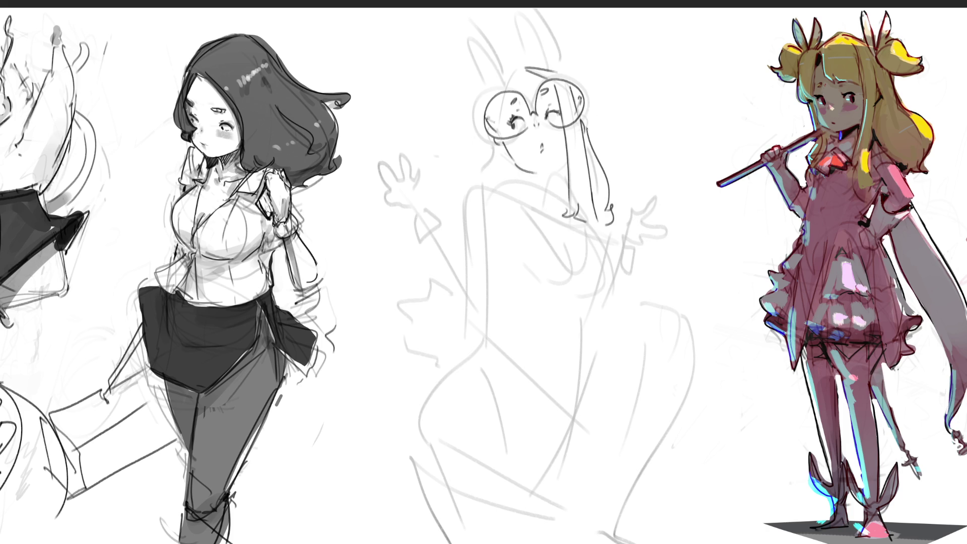
pyautogui.moveTo(583, 129); pyautogui.dragTo(586, 109)
pyautogui.moveTo(552, 174)
pyautogui.mouseDown()
pyautogui.moveTo(568, 162)
pyautogui.moveTo(556, 202)
pyautogui.mouseUp()
pyautogui.hotkey('ctrl', 'z')
# Ink both sides of the neck, hatch its right side, and add a stroke to the right eye
pyautogui.hotkey('ctrl', 'z')
pyautogui.moveTo(523, 171); pyautogui.dragTo(517, 200)
pyautogui.hotkey('ctrl', 'z')
pyautogui.moveTo(561, 166)
pyautogui.mouseDown()
pyautogui.moveTo(553, 195)
pyautogui.moveTo(534, 182)
pyautogui.moveTo(552, 196)
pyautogui.mouseUp()
pyautogui.moveTo(555, 171); pyautogui.dragTo(560, 186)
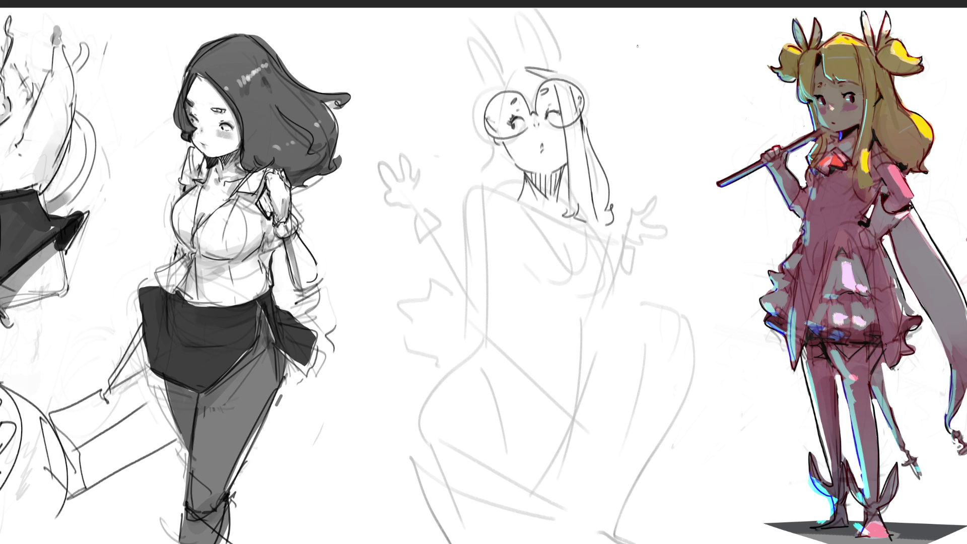
pyautogui.moveTo(551, 121); pyautogui.dragTo(557, 128)
# Outline the head and long left hair edge, redrawing the head hair line until it sits right
pyautogui.moveTo(525, 71); pyautogui.dragTo(491, 133)
pyautogui.moveTo(522, 67); pyautogui.dragTo(469, 177)
pyautogui.moveTo(489, 127); pyautogui.dragTo(466, 192)
pyautogui.moveTo(522, 70); pyautogui.dragTo(497, 106)
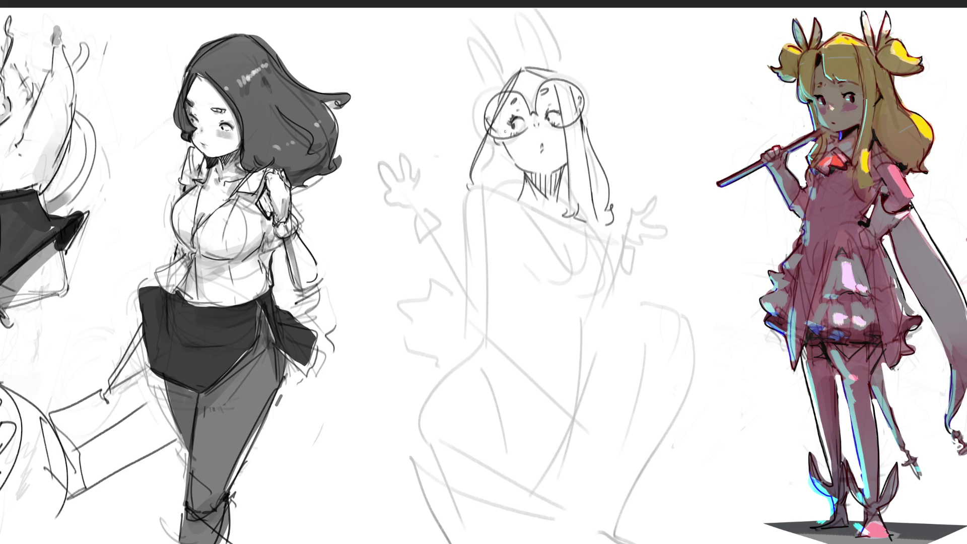
pyautogui.hotkey('ctrl', 'z')
pyautogui.moveTo(516, 71); pyautogui.dragTo(487, 119)
pyautogui.hotkey('ctrl', 'z')
pyautogui.moveTo(518, 69); pyautogui.dragTo(490, 120)
pyautogui.hotkey('ctrl', 'z')
pyautogui.moveTo(518, 68)
pyautogui.mouseDown()
pyautogui.moveTo(490, 120)
pyautogui.moveTo(475, 186)
pyautogui.mouseUp()
pyautogui.moveTo(494, 150); pyautogui.dragTo(469, 187)
pyautogui.moveTo(499, 147)
pyautogui.mouseDown()
pyautogui.moveTo(495, 198)
pyautogui.moveTo(495, 174)
pyautogui.mouseUp()
# Add hair strands and hatching on both sides of the neck, hair past the right shoulder, and a bunny-ear outline
pyautogui.moveTo(512, 171); pyautogui.dragTo(499, 199)
pyautogui.moveTo(504, 145); pyautogui.dragTo(495, 166)
pyautogui.moveTo(516, 163); pyautogui.dragTo(503, 199)
pyautogui.moveTo(512, 145); pyautogui.dragTo(502, 172)
pyautogui.moveTo(520, 170)
pyautogui.mouseDown()
pyautogui.moveTo(510, 195)
pyautogui.moveTo(514, 187)
pyautogui.mouseUp()
pyautogui.moveTo(524, 172); pyautogui.dragTo(519, 184)
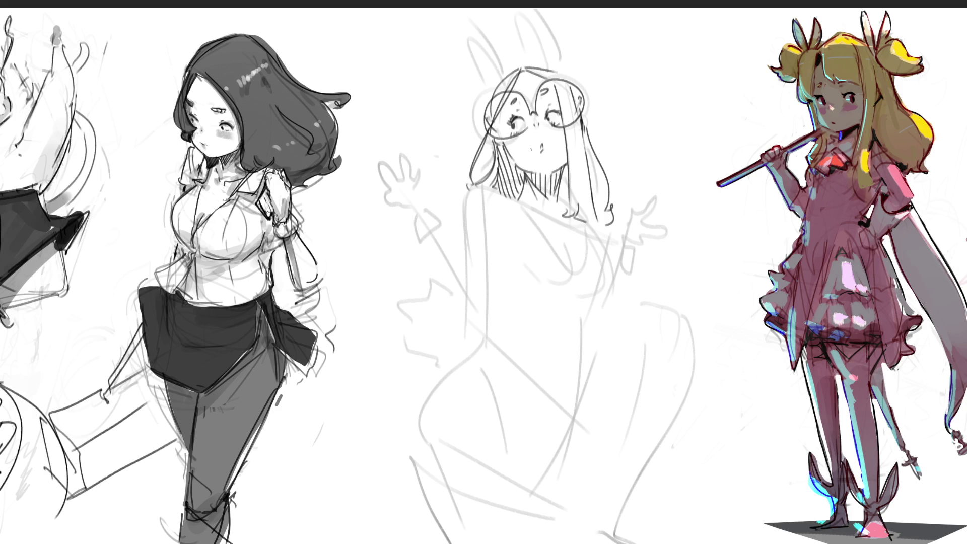
pyautogui.moveTo(568, 166); pyautogui.dragTo(558, 190)
pyautogui.moveTo(570, 181); pyautogui.dragTo(562, 207)
pyautogui.moveTo(519, 192)
pyautogui.mouseDown()
pyautogui.moveTo(501, 201)
pyautogui.moveTo(550, 221)
pyautogui.moveTo(469, 201)
pyautogui.moveTo(459, 241)
pyautogui.mouseUp()
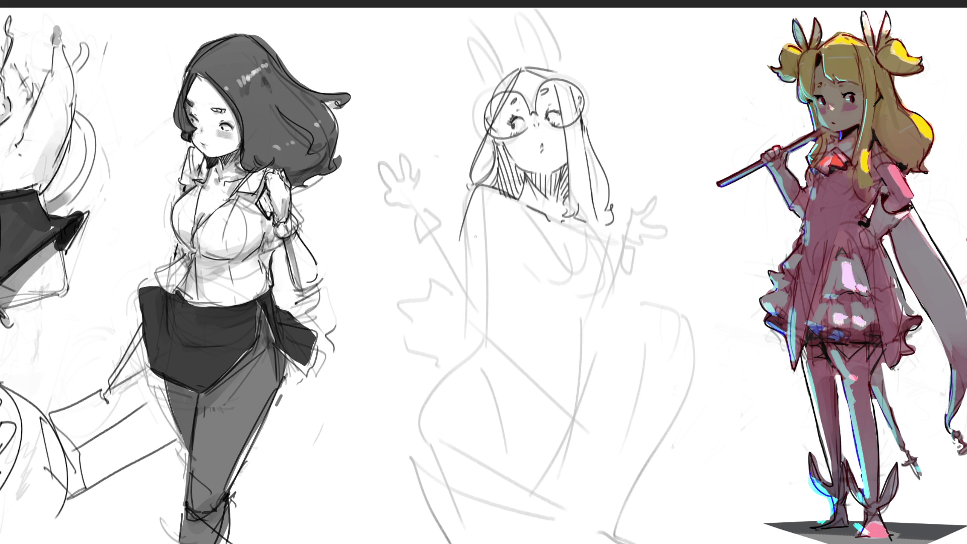
pyautogui.moveTo(601, 217); pyautogui.dragTo(610, 257)
pyautogui.moveTo(448, 14); pyautogui.dragTo(494, 79)
# Ink both bunny ears with paired side lines, then outline the gloved left and right hands
pyautogui.moveTo(484, 11); pyautogui.dragTo(506, 78)
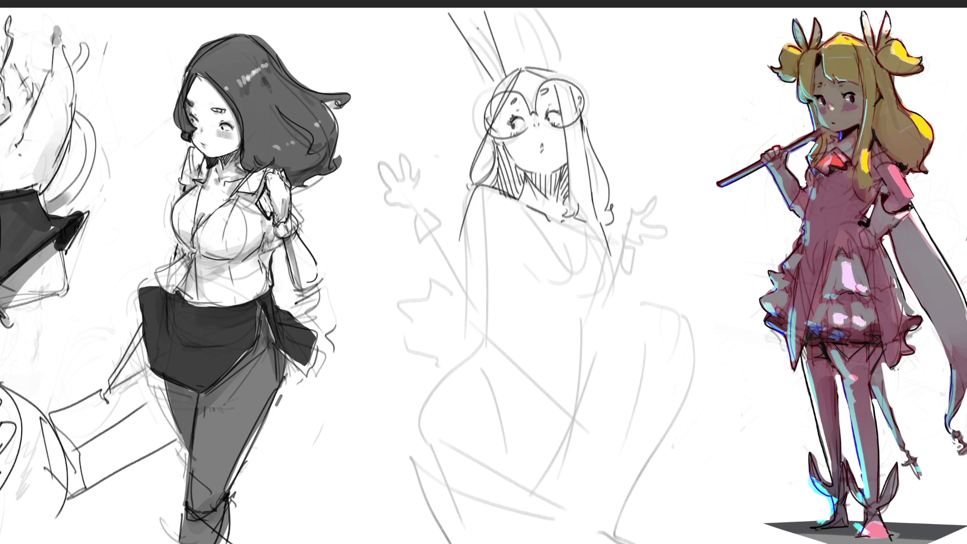
pyautogui.moveTo(456, 16)
pyautogui.mouseDown()
pyautogui.moveTo(498, 83)
pyautogui.moveTo(506, 70)
pyautogui.mouseUp()
pyautogui.moveTo(520, 8); pyautogui.dragTo(534, 68)
pyautogui.moveTo(554, 11); pyautogui.dragTo(552, 75)
pyautogui.moveTo(526, 7)
pyautogui.mouseDown()
pyautogui.moveTo(537, 72)
pyautogui.moveTo(548, 69)
pyautogui.mouseUp()
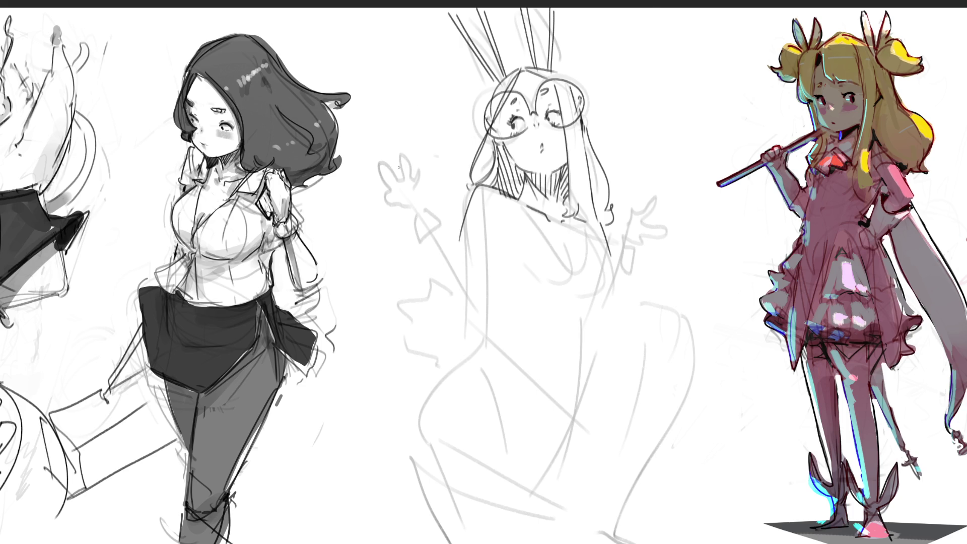
pyautogui.moveTo(383, 187)
pyautogui.mouseDown()
pyautogui.moveTo(402, 155)
pyautogui.moveTo(406, 181)
pyautogui.moveTo(418, 153)
pyautogui.moveTo(449, 220)
pyautogui.mouseUp()
pyautogui.moveTo(633, 200)
pyautogui.mouseDown()
pyautogui.moveTo(627, 236)
pyautogui.moveTo(668, 172)
pyautogui.moveTo(656, 203)
pyautogui.moveTo(675, 203)
pyautogui.moveTo(665, 200)
pyautogui.moveTo(672, 219)
pyautogui.moveTo(654, 222)
pyautogui.moveTo(640, 250)
pyautogui.mouseUp()
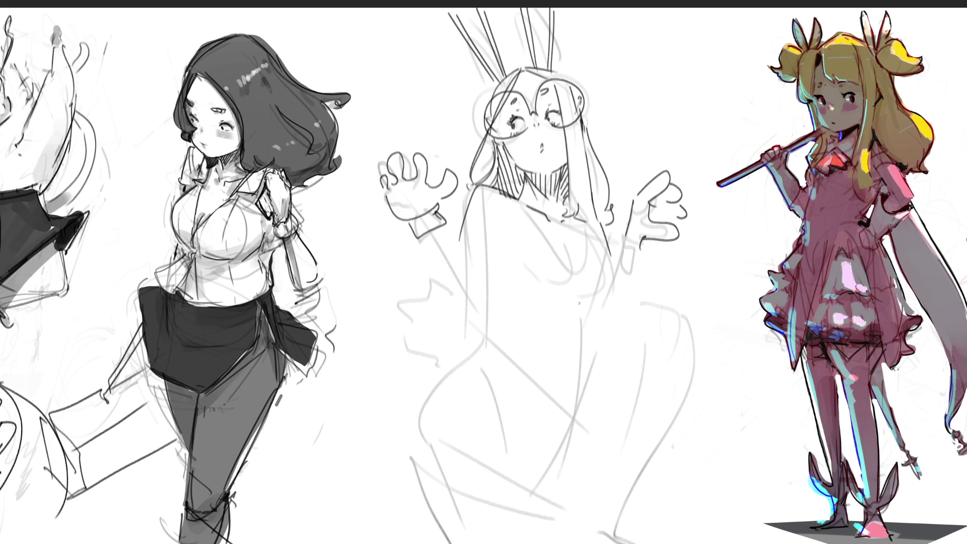
# Mark the chest centre, curve the bust line, and draw the torso centre lines
pyautogui.moveTo(503, 208); pyautogui.dragTo(490, 301)
pyautogui.moveTo(520, 204); pyautogui.dragTo(584, 275)
pyautogui.hotkey('ctrl', 'z')
pyautogui.moveTo(521, 204); pyautogui.dragTo(605, 270)
pyautogui.moveTo(580, 221)
pyautogui.mouseDown()
pyautogui.moveTo(608, 261)
pyautogui.moveTo(592, 268)
pyautogui.moveTo(589, 324)
pyautogui.mouseUp()
pyautogui.moveTo(534, 306)
pyautogui.mouseDown()
pyautogui.moveTo(559, 307)
pyautogui.moveTo(568, 434)
pyautogui.mouseUp()
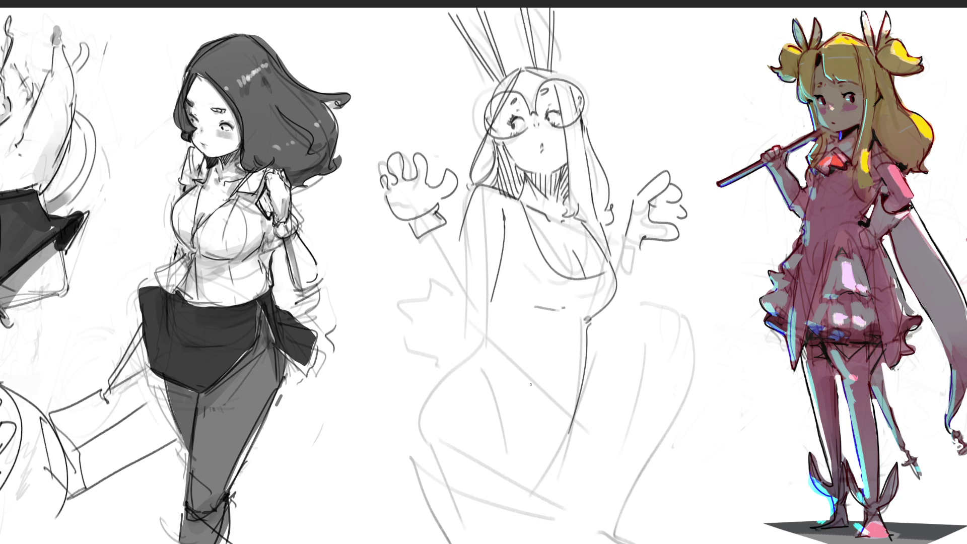
pyautogui.moveTo(493, 308)
pyautogui.mouseDown()
pyautogui.moveTo(494, 343)
pyautogui.moveTo(505, 336)
pyautogui.mouseUp()
pyautogui.moveTo(492, 319)
pyautogui.mouseDown()
pyautogui.moveTo(502, 322)
pyautogui.moveTo(489, 328)
pyautogui.moveTo(489, 340)
pyautogui.mouseUp()
pyautogui.moveTo(487, 343)
pyautogui.mouseDown()
pyautogui.moveTo(502, 344)
pyautogui.moveTo(476, 361)
pyautogui.moveTo(513, 464)
pyautogui.mouseUp()
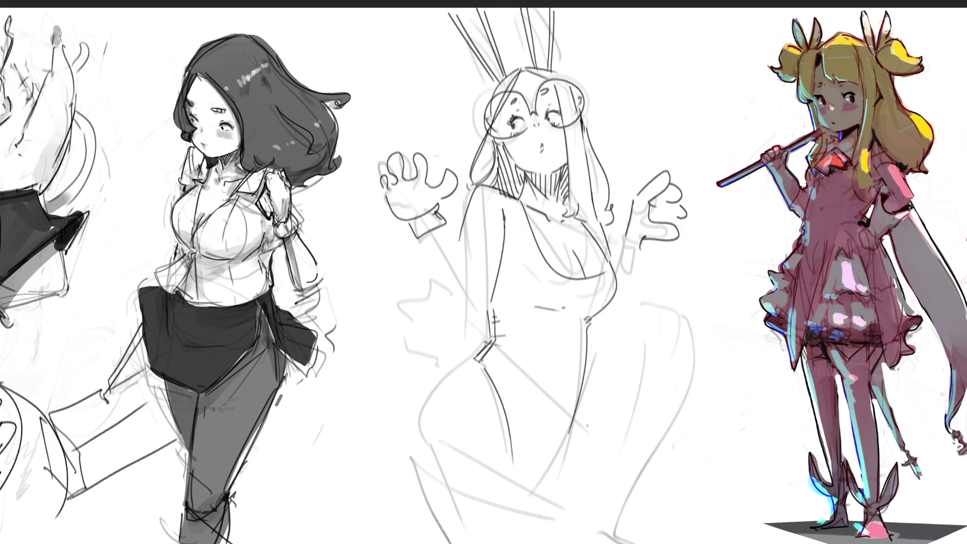
# Draw the leotard's hip cut and side line, the right thigh's outer contour, and a darker thigh curve
pyautogui.moveTo(574, 427); pyautogui.dragTo(524, 508)
pyautogui.hotkey('ctrl', 'z')
pyautogui.moveTo(571, 416); pyautogui.dragTo(549, 465)
pyautogui.moveTo(568, 438)
pyautogui.mouseDown()
pyautogui.moveTo(602, 348)
pyautogui.moveTo(656, 307)
pyautogui.moveTo(672, 312)
pyautogui.moveTo(698, 353)
pyautogui.moveTo(694, 388)
pyautogui.moveTo(635, 528)
pyautogui.mouseUp()
pyautogui.moveTo(645, 360); pyautogui.dragTo(612, 503)
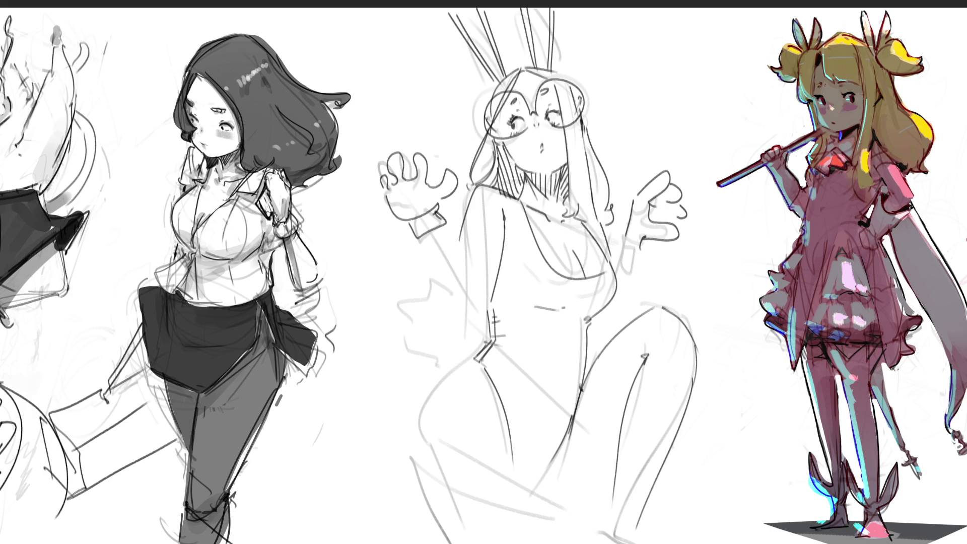
pyautogui.moveTo(474, 359)
pyautogui.mouseDown()
pyautogui.moveTo(454, 373)
pyautogui.moveTo(427, 474)
pyautogui.mouseUp()
# Draw the left leg contour and a shorter inner leg line, retrying each until it fits
pyautogui.moveTo(416, 464); pyautogui.dragTo(441, 543)
pyautogui.hotkey('ctrl', 'z')
pyautogui.moveTo(411, 457); pyautogui.dragTo(441, 543)
pyautogui.hotkey('ctrl', 'z')
pyautogui.moveTo(412, 462); pyautogui.dragTo(446, 543)
pyautogui.moveTo(499, 434); pyautogui.dragTo(525, 543)
pyautogui.hotkey('ctrl', 'z')
pyautogui.moveTo(501, 425); pyautogui.dragTo(537, 543)
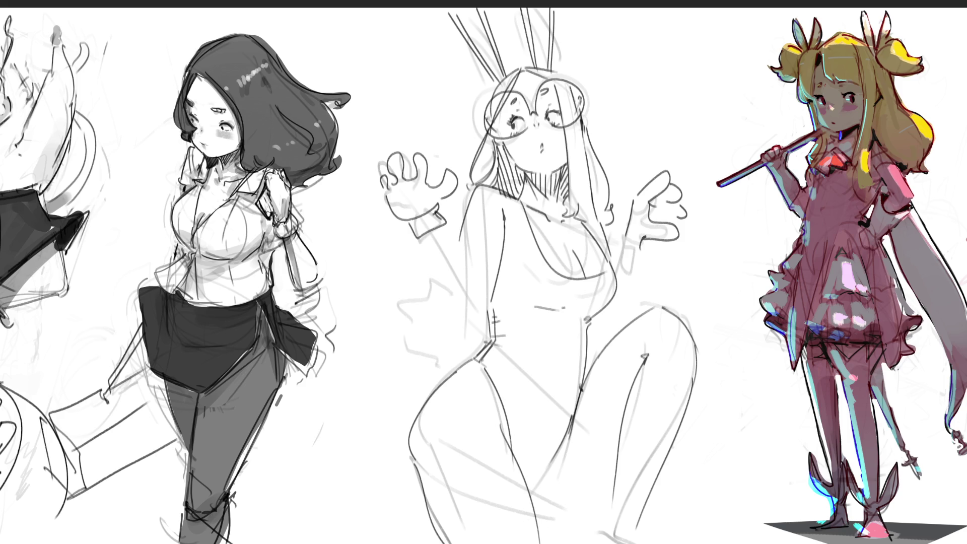
pyautogui.hotkey('ctrl', 'z')
pyautogui.moveTo(505, 446); pyautogui.dragTo(554, 519)
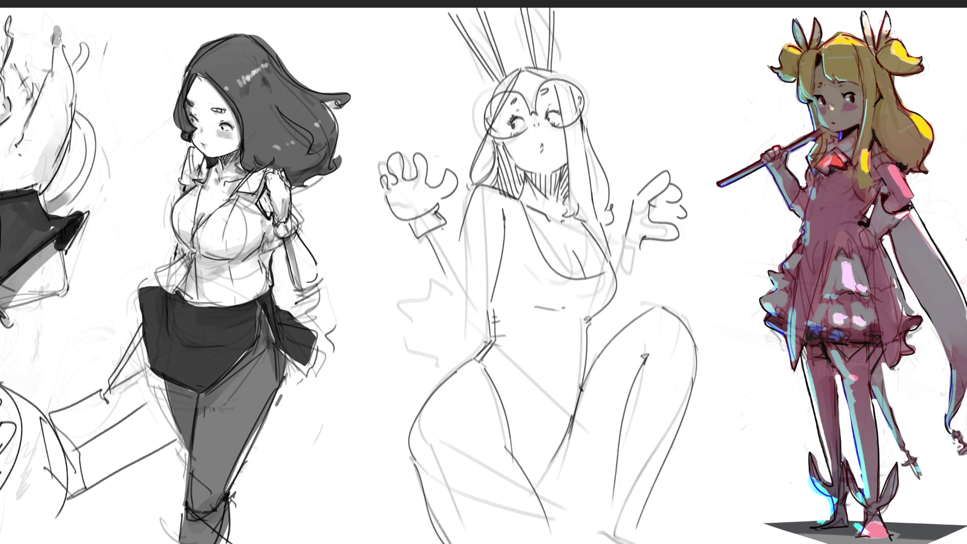
# Line the left arm down to the hip, the right arm and side, and the waist and hip curves
pyautogui.moveTo(442, 224)
pyautogui.mouseDown()
pyautogui.moveTo(471, 271)
pyautogui.moveTo(479, 321)
pyautogui.moveTo(485, 303)
pyautogui.mouseUp()
pyautogui.hotkey('ctrl', 'z')
pyautogui.hotkey('ctrl', 'z')
pyautogui.moveTo(421, 237)
pyautogui.mouseDown()
pyautogui.moveTo(460, 329)
pyautogui.moveTo(461, 266)
pyautogui.moveTo(456, 287)
pyautogui.mouseUp()
pyautogui.moveTo(462, 320); pyautogui.dragTo(483, 337)
pyautogui.moveTo(496, 299); pyautogui.dragTo(483, 321)
pyautogui.moveTo(451, 312); pyautogui.dragTo(458, 319)
pyautogui.hotkey('ctrl', 'z')
pyautogui.hotkey('ctrl', 'z')
pyautogui.hotkey('ctrl', 'z')
pyautogui.moveTo(420, 237)
pyautogui.mouseDown()
pyautogui.moveTo(459, 335)
pyautogui.moveTo(491, 328)
pyautogui.mouseUp()
pyautogui.moveTo(460, 236); pyautogui.dragTo(457, 260)
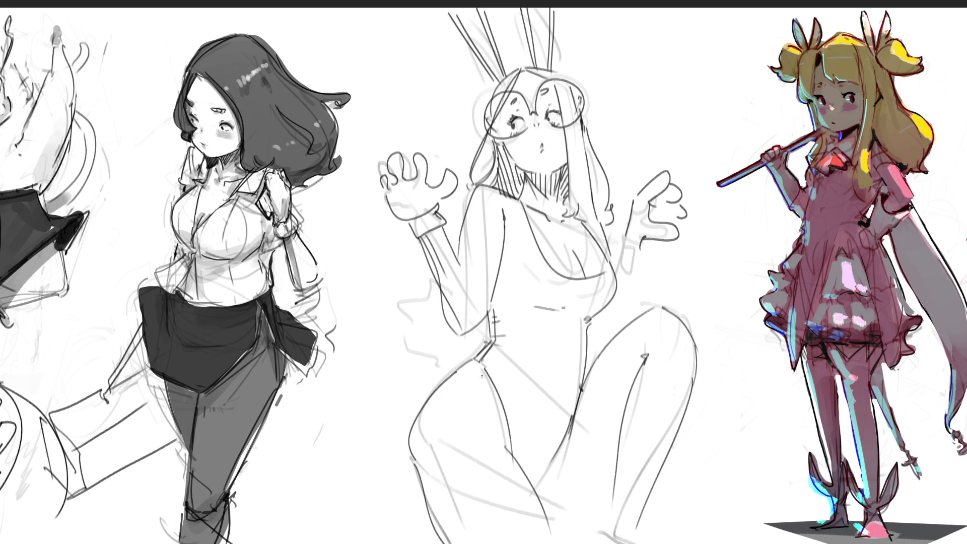
pyautogui.moveTo(592, 325); pyautogui.dragTo(611, 334)
pyautogui.moveTo(646, 241)
pyautogui.mouseDown()
pyautogui.moveTo(638, 320)
pyautogui.moveTo(620, 268)
pyautogui.mouseUp()
pyautogui.moveTo(613, 304); pyautogui.dragTo(610, 338)
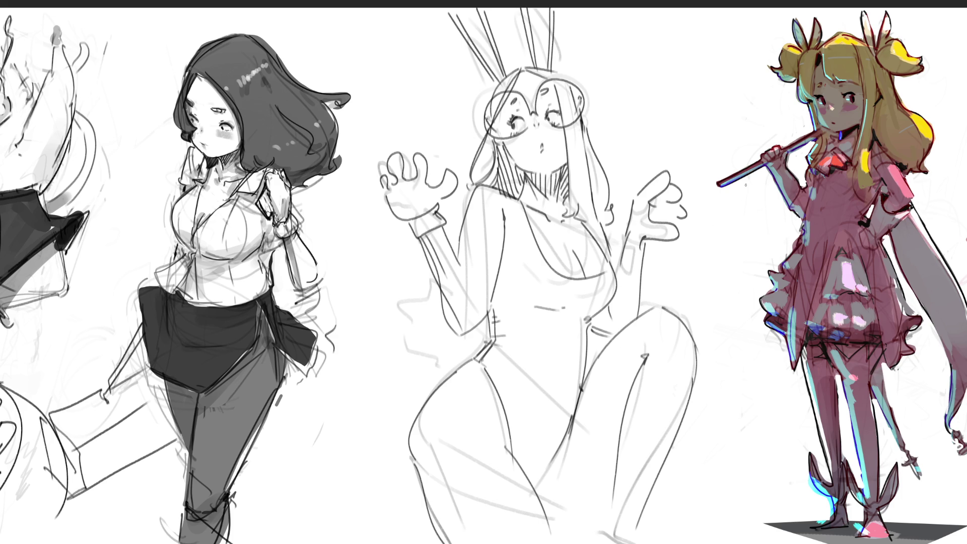
# Sketch a fluffy, scalloped tail shape beside the left hip
pyautogui.moveTo(441, 296)
pyautogui.mouseDown()
pyautogui.moveTo(427, 291)
pyautogui.moveTo(406, 320)
pyautogui.moveTo(397, 360)
pyautogui.moveTo(417, 387)
pyautogui.mouseUp()
pyautogui.hotkey('ctrl', 'z')
pyautogui.moveTo(441, 288)
pyautogui.mouseDown()
pyautogui.moveTo(403, 312)
pyautogui.moveTo(395, 336)
pyautogui.moveTo(412, 378)
pyautogui.mouseUp()
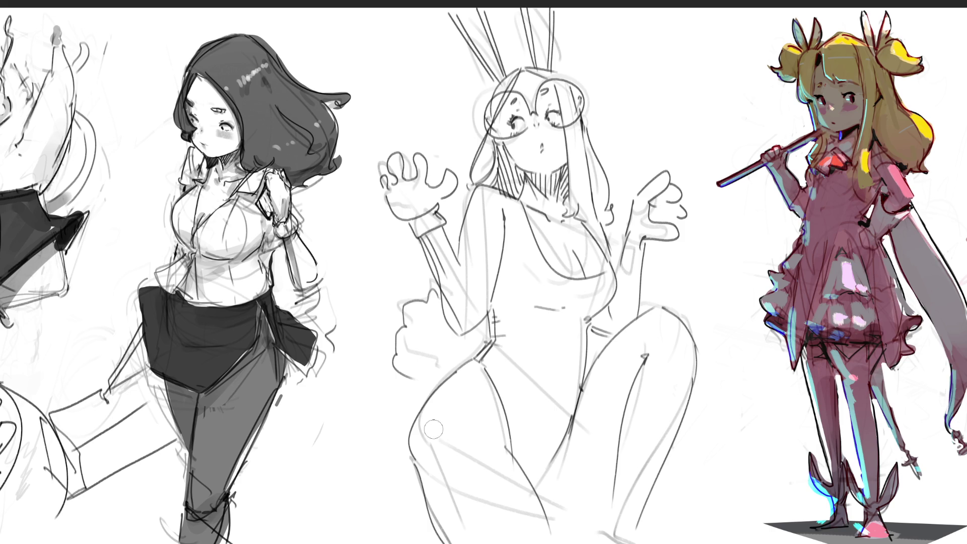
# Enlarge the brush, erase the bunny girl's leg contours and touch up her upper arm, then start a thick dark line down the leg
pyautogui.press(']')
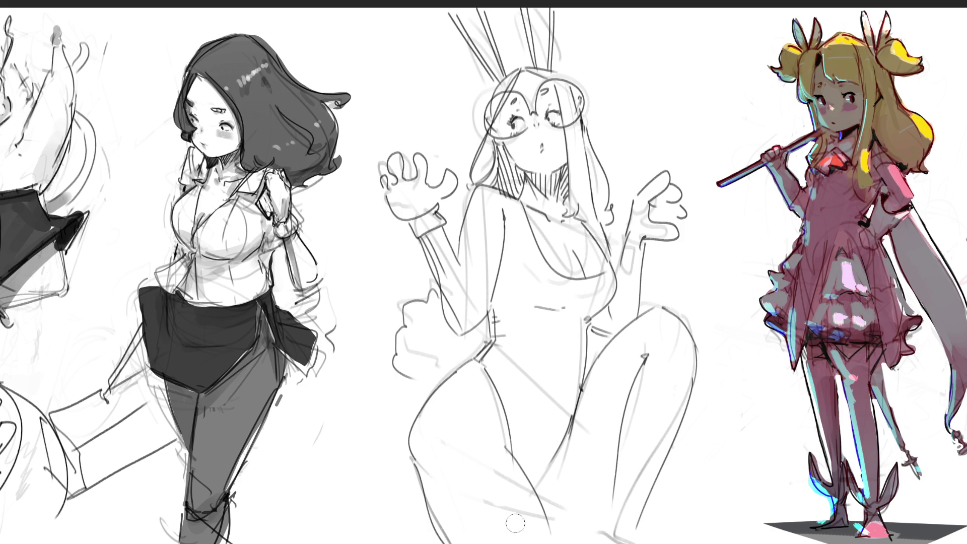
pyautogui.moveTo(502, 459); pyautogui.dragTo(548, 539)
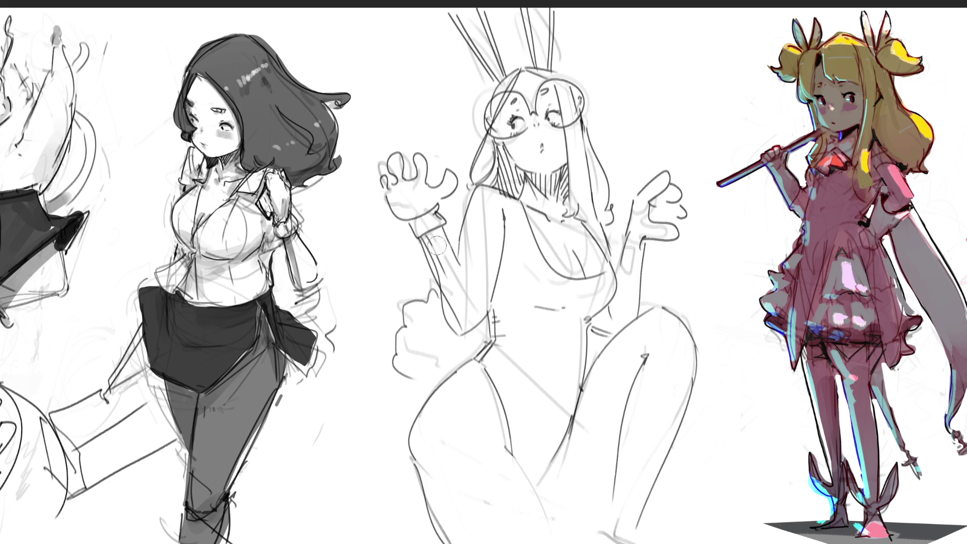
pyautogui.moveTo(481, 219); pyautogui.dragTo(480, 249)
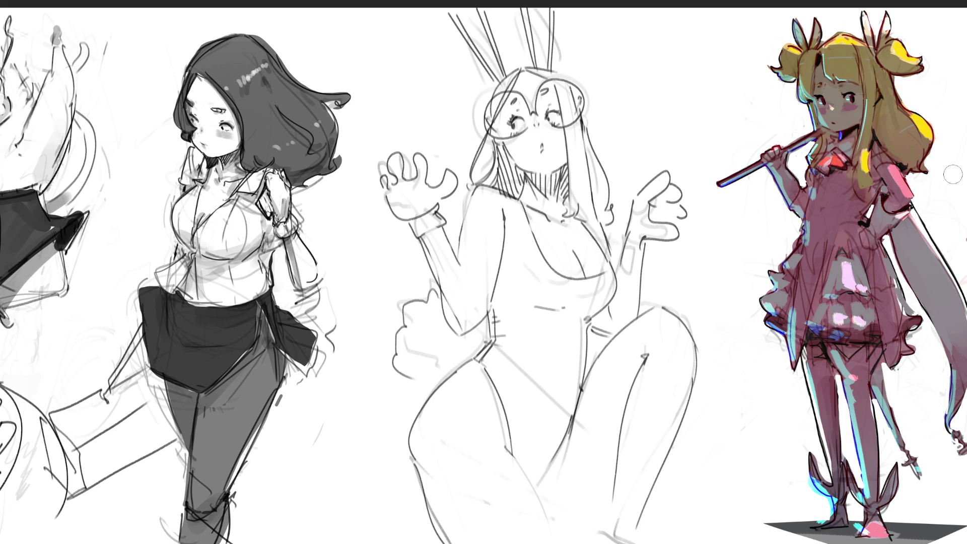
pyautogui.moveTo(674, 308)
pyautogui.mouseDown()
pyautogui.moveTo(602, 347)
pyautogui.moveTo(586, 397)
pyautogui.moveTo(635, 383)
pyautogui.moveTo(603, 536)
pyautogui.moveTo(668, 463)
pyautogui.moveTo(710, 307)
pyautogui.moveTo(678, 361)
pyautogui.moveTo(654, 484)
pyautogui.moveTo(620, 489)
pyautogui.moveTo(653, 352)
pyautogui.moveTo(639, 322)
pyautogui.moveTo(649, 328)
pyautogui.moveTo(643, 350)
pyautogui.mouseUp()
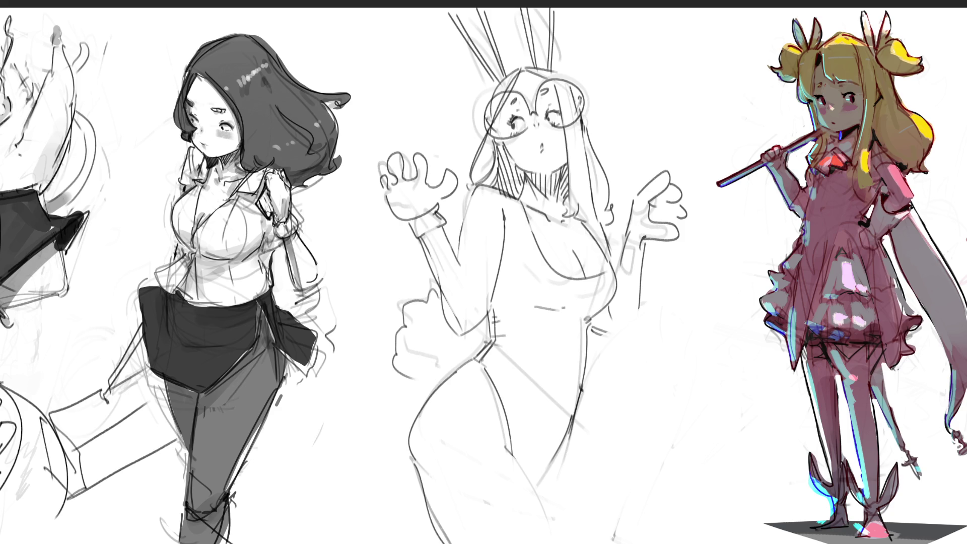
pyautogui.moveTo(579, 390)
pyautogui.mouseDown()
pyautogui.moveTo(591, 461)
pyautogui.moveTo(630, 532)
pyautogui.mouseUp()
# Add a light grey highlight beside the leg line and a dark bracelet on the raised wrist
pyautogui.moveTo(592, 393)
pyautogui.mouseDown()
pyautogui.moveTo(595, 453)
pyautogui.moveTo(634, 528)
pyautogui.mouseUp()
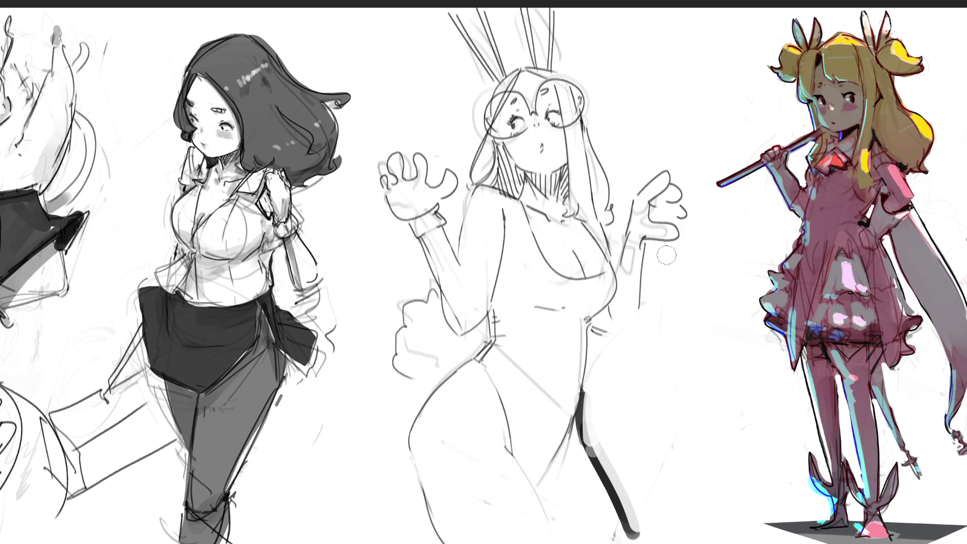
pyautogui.moveTo(624, 237); pyautogui.dragTo(647, 263)
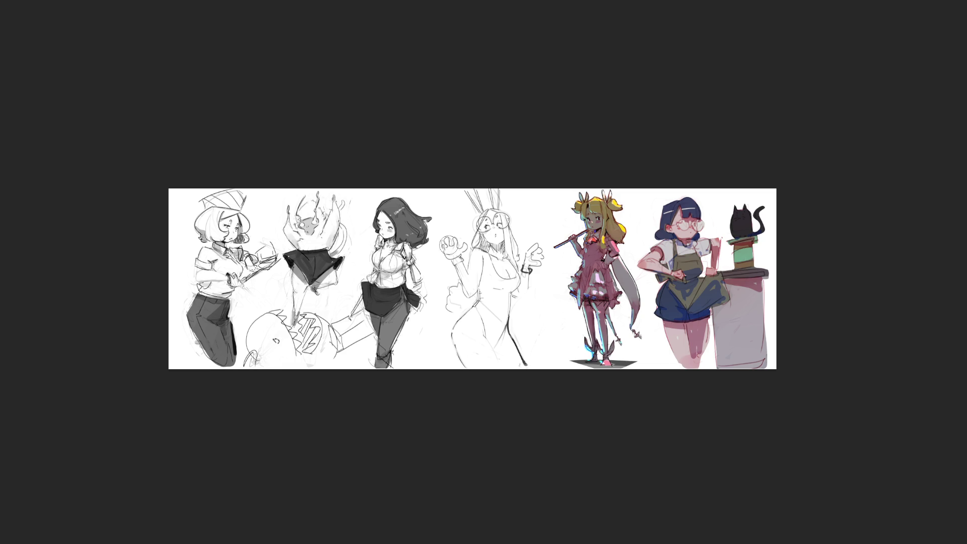
# Erase the raised hand and cuff, then sketch a spear from her hip up past her head
pyautogui.moveTo(445, 234); pyautogui.dragTo(466, 274)
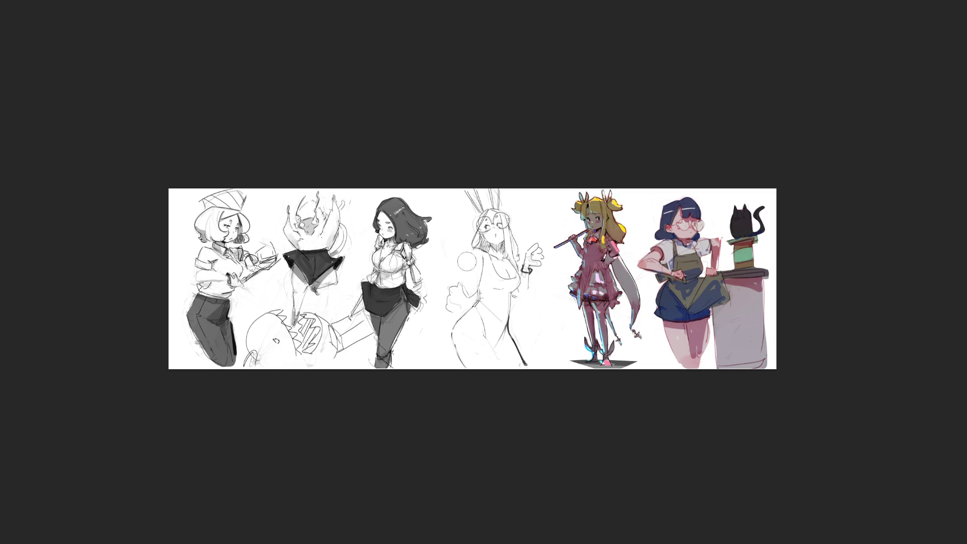
pyautogui.moveTo(538, 247); pyautogui.dragTo(528, 276)
pyautogui.moveTo(518, 288)
pyautogui.mouseDown()
pyautogui.moveTo(546, 338)
pyautogui.moveTo(573, 348)
pyautogui.mouseUp()
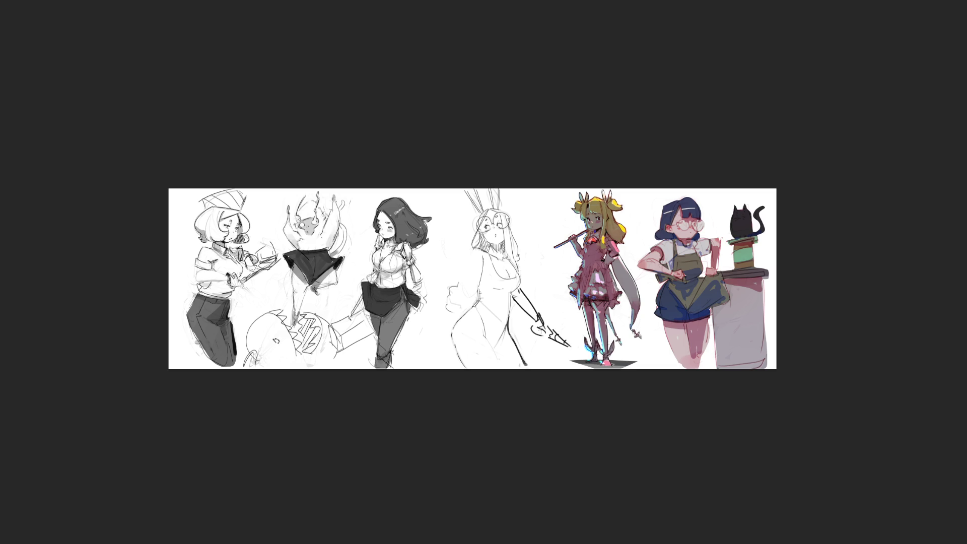
pyautogui.moveTo(523, 321)
pyautogui.mouseDown()
pyautogui.moveTo(516, 336)
pyautogui.moveTo(529, 358)
pyautogui.mouseUp()
pyautogui.moveTo(459, 249)
pyautogui.mouseDown()
pyautogui.moveTo(458, 266)
pyautogui.moveTo(458, 248)
pyautogui.moveTo(476, 274)
pyautogui.moveTo(476, 326)
pyautogui.mouseUp()
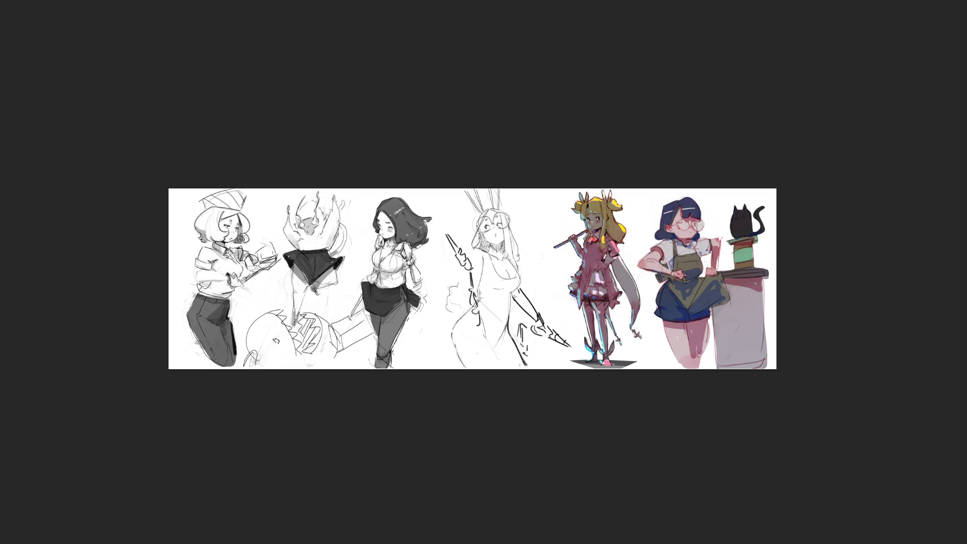
pyautogui.moveTo(455, 260)
pyautogui.mouseDown()
pyautogui.moveTo(474, 286)
pyautogui.moveTo(474, 264)
pyautogui.mouseUp()
# Redraw the short line across her chest, replacing a stray first stroke
pyautogui.moveTo(509, 271)
pyautogui.mouseDown()
pyautogui.moveTo(511, 280)
pyautogui.moveTo(492, 280)
pyautogui.mouseUp()
pyautogui.hotkey('ctrl', 'z')
pyautogui.moveTo(502, 276); pyautogui.dragTo(522, 277)
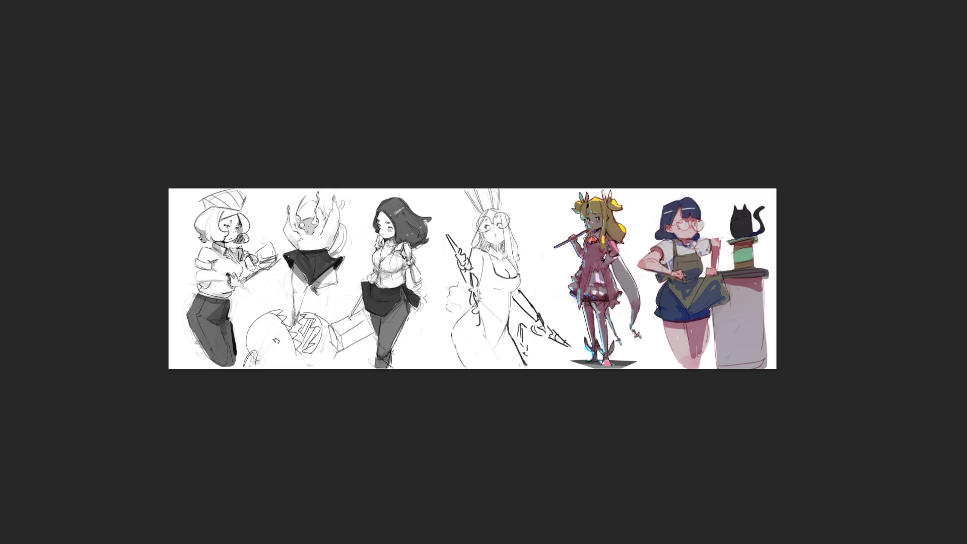